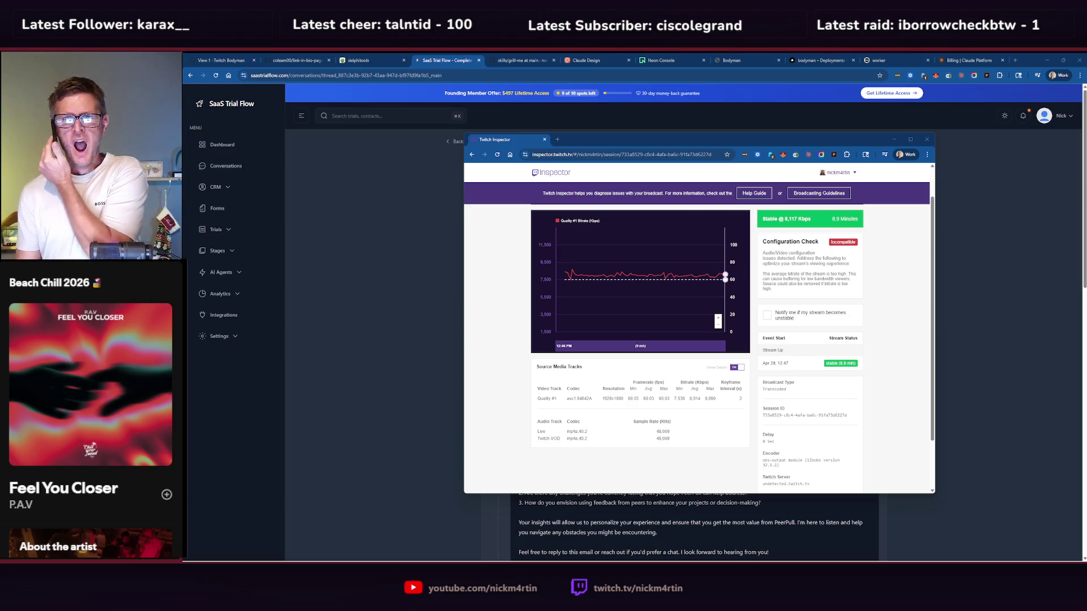
Bring Chrome forward, open a new tab and go to gmail.com.
left_click(1015, 61)
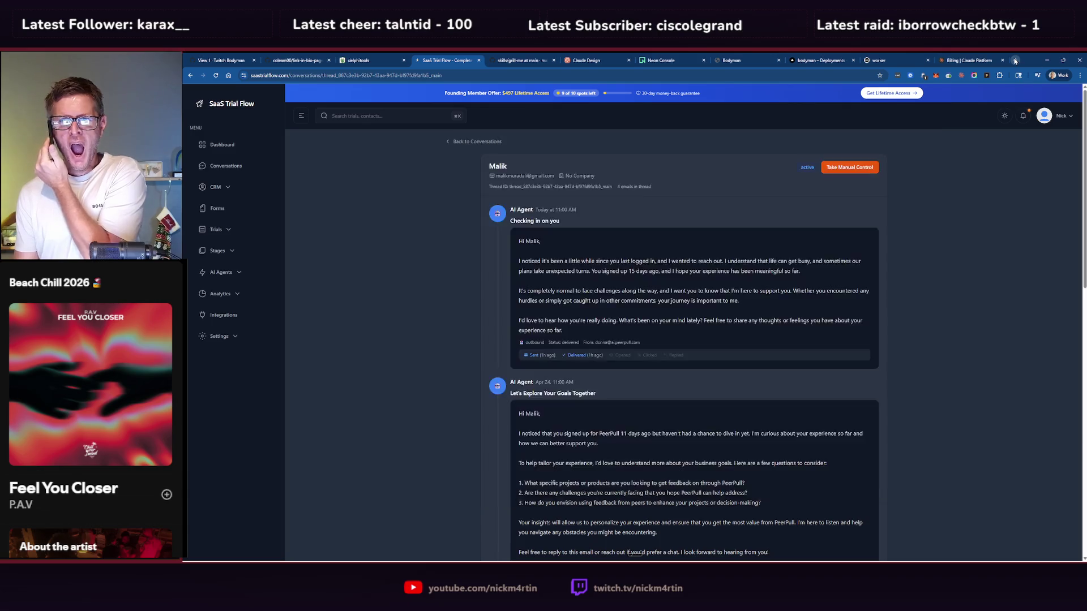
left_click(1015, 60)
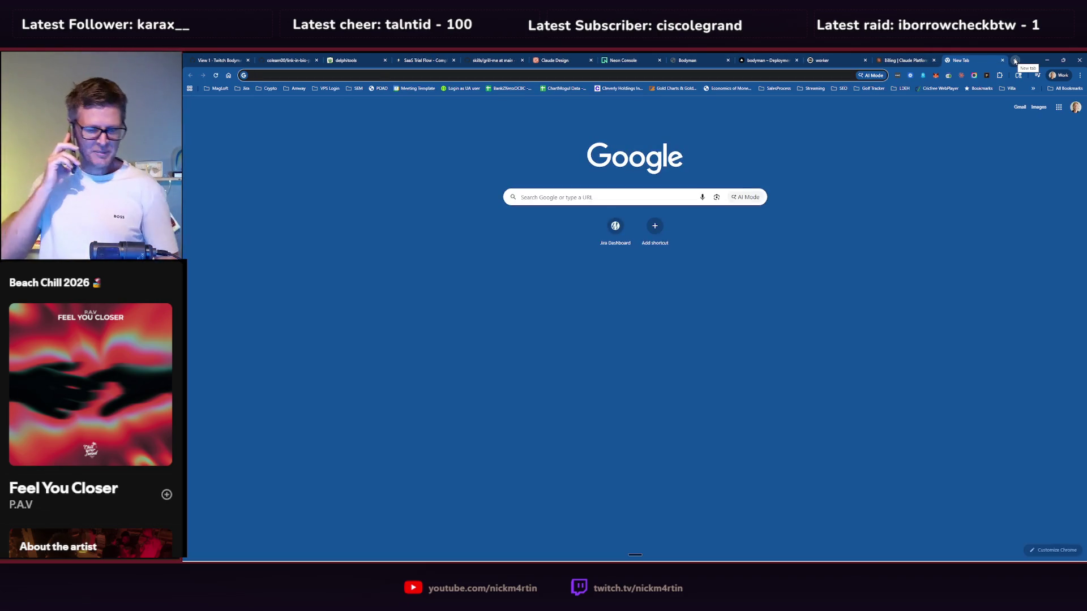
type("gma")
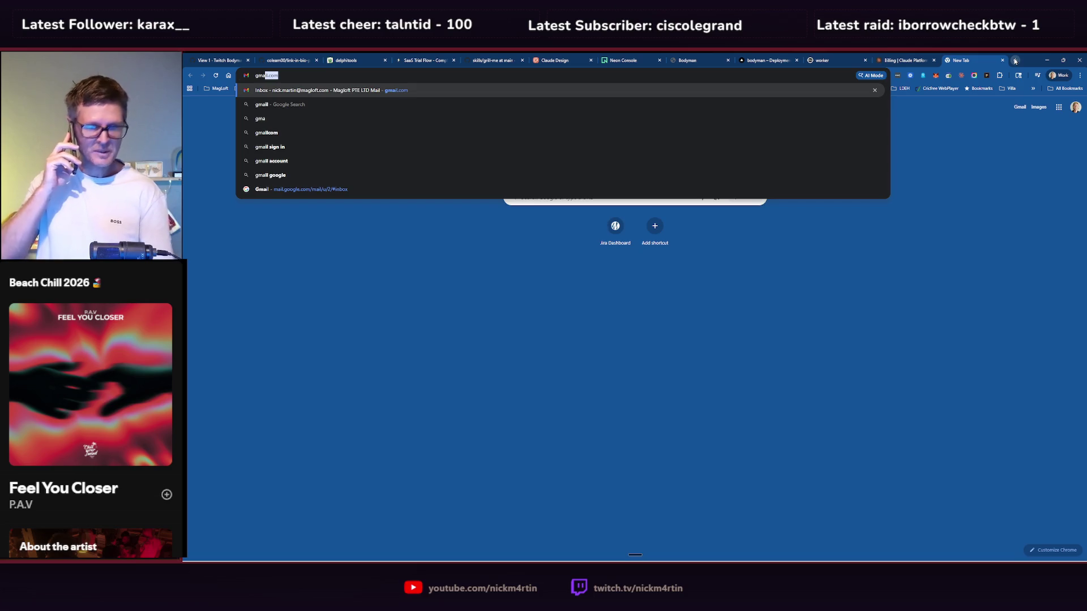
key("Return")
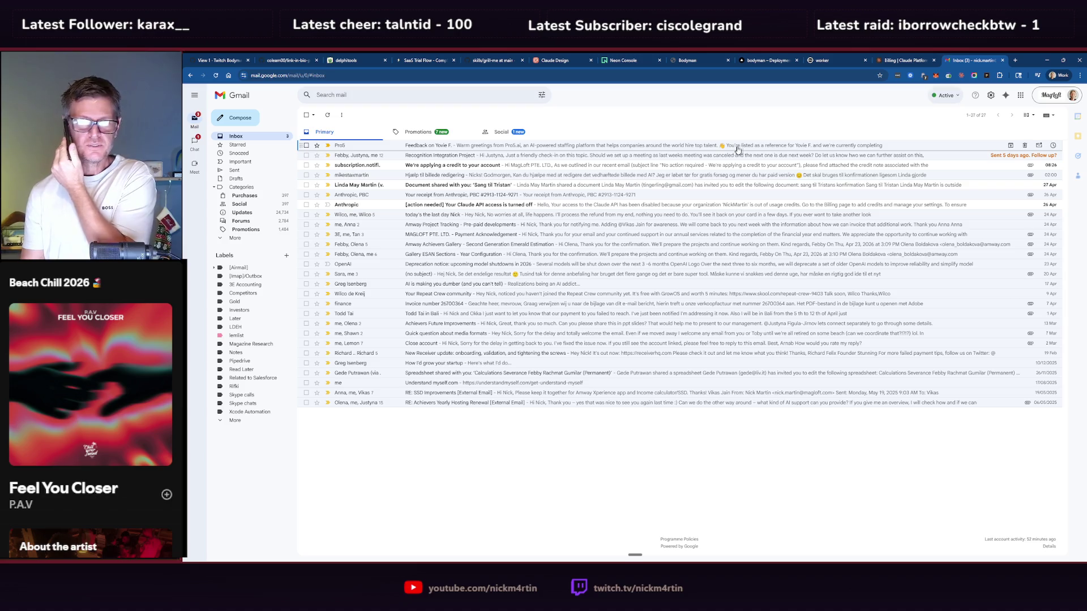
Open the 'Hjælp til billede redigering' email from the inbox list.
left_click(452, 177)
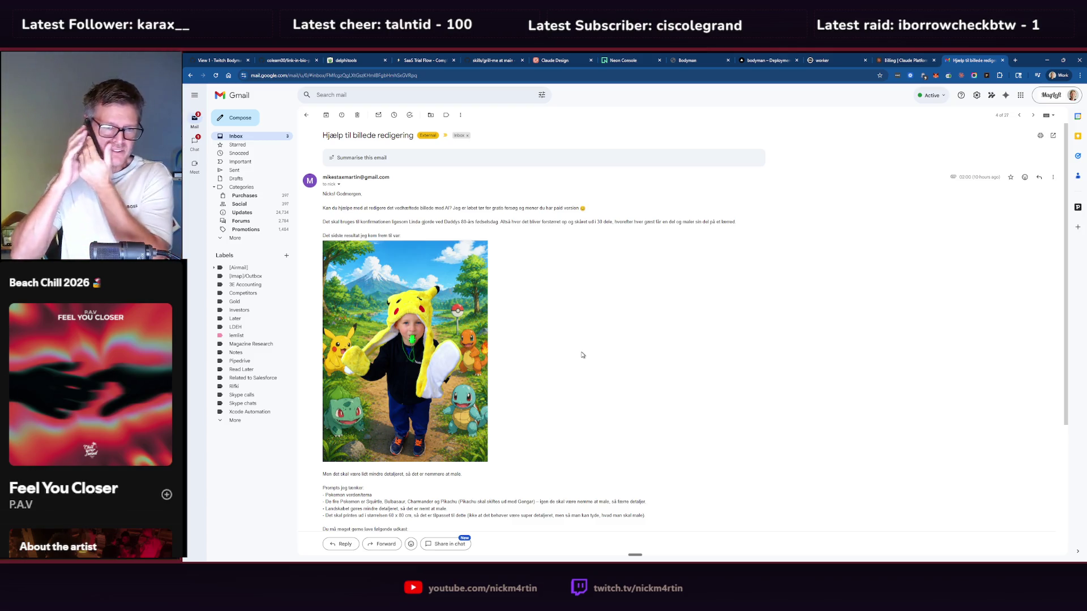
scroll(442, 363, "down", 3)
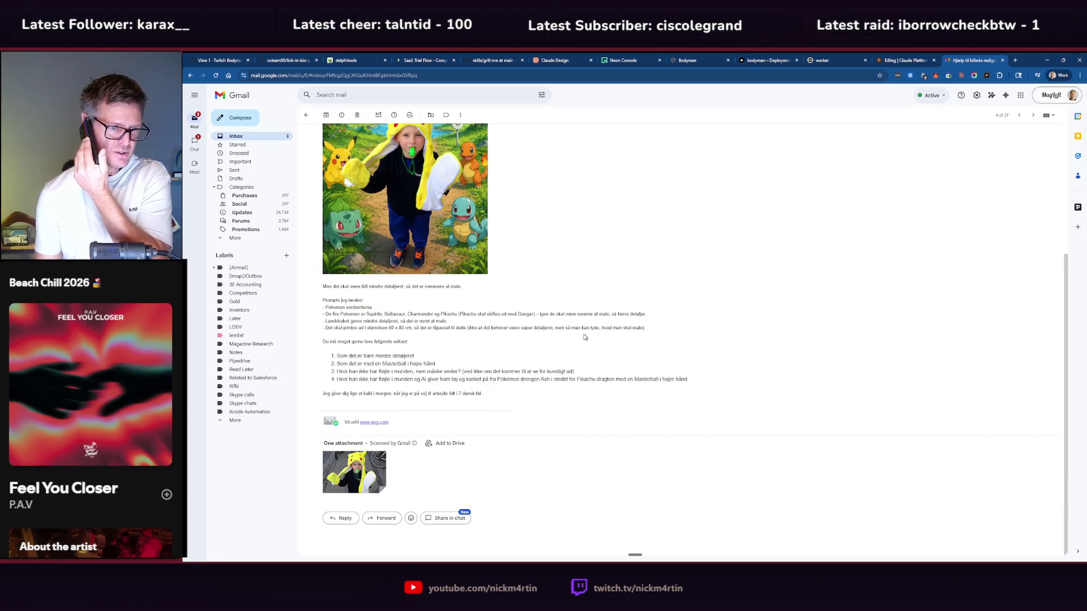
scroll(619, 315, "up", 3)
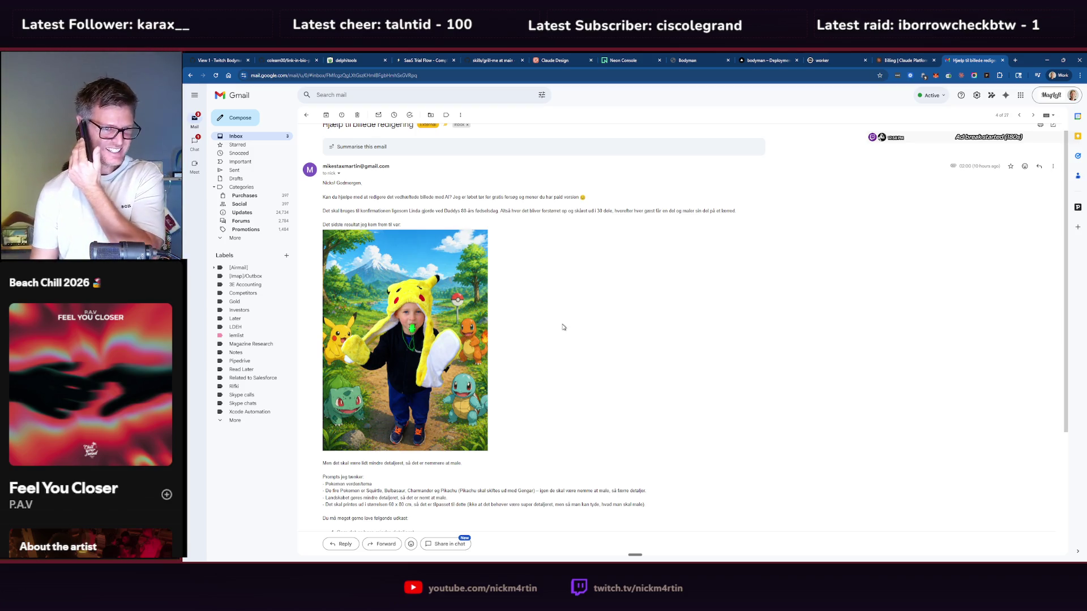
scroll(564, 326, "down", 3)
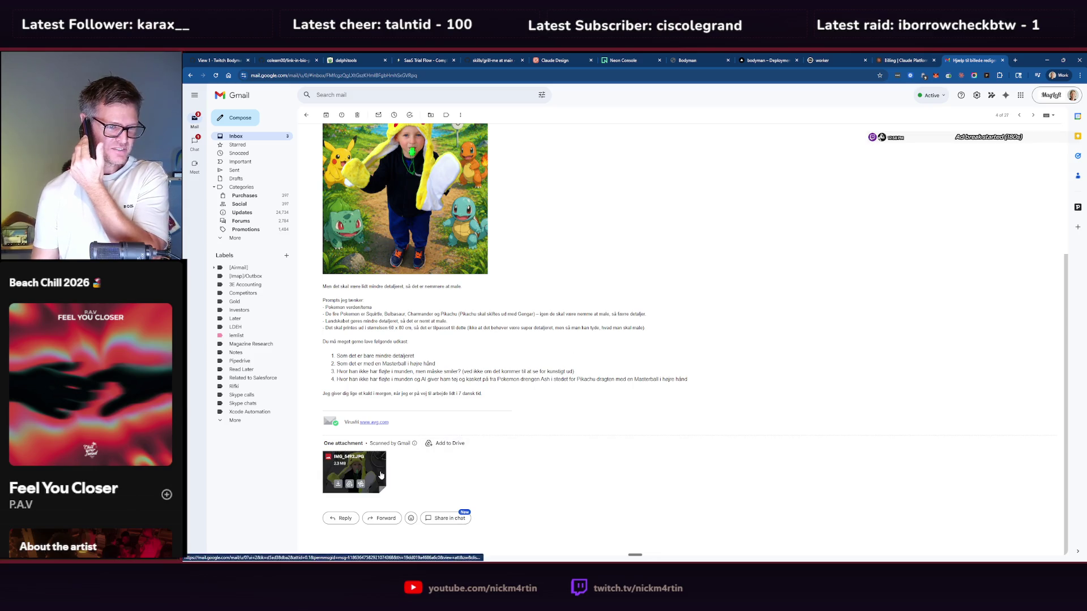
scroll(518, 442, "up", 2)
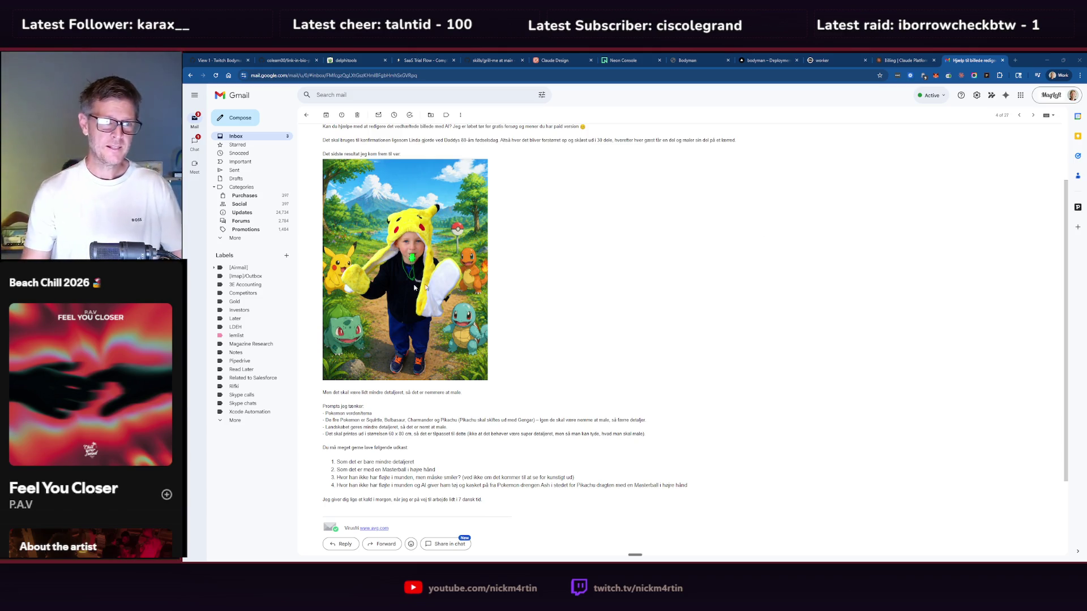
left_click(437, 262)
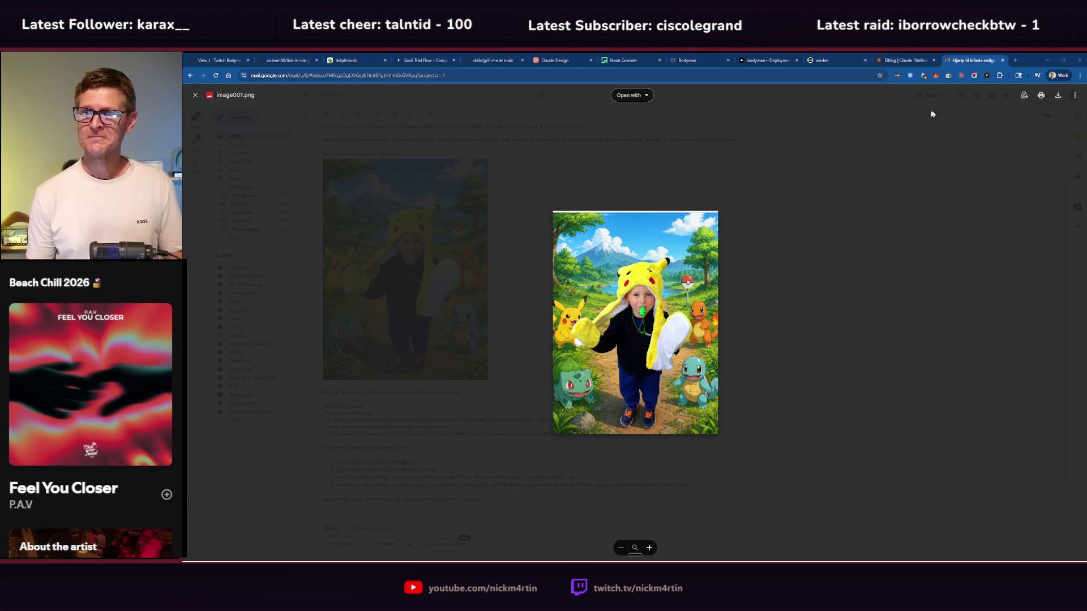
Open a fresh empty browser tab beside the Gmail tab.
left_click(1015, 60)
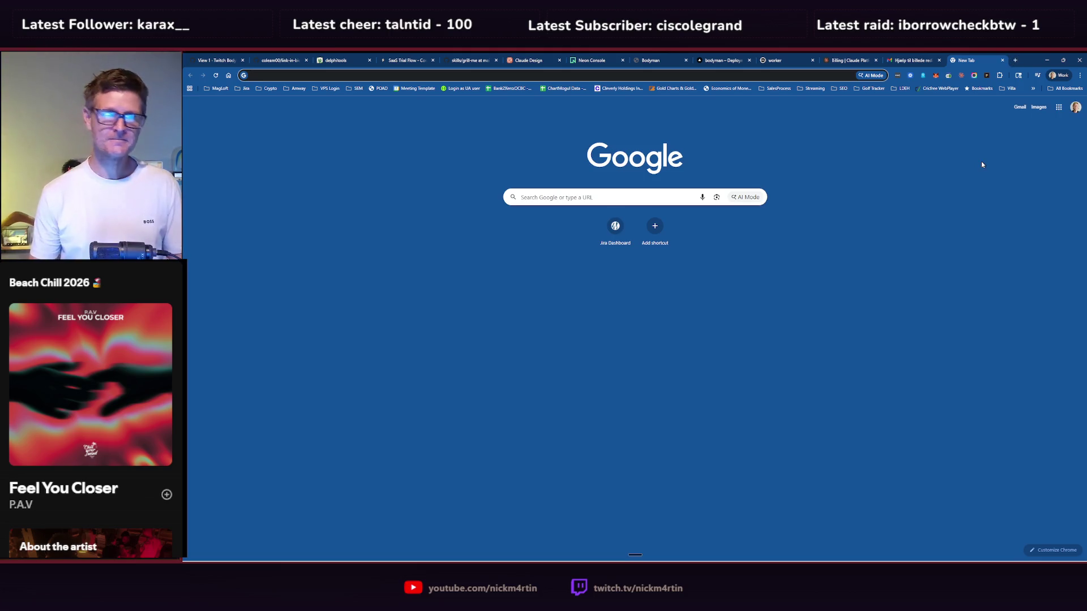
Load claude.ai and set Claude's colour mode to Dark in Settings.
type("claude")
key("Return")
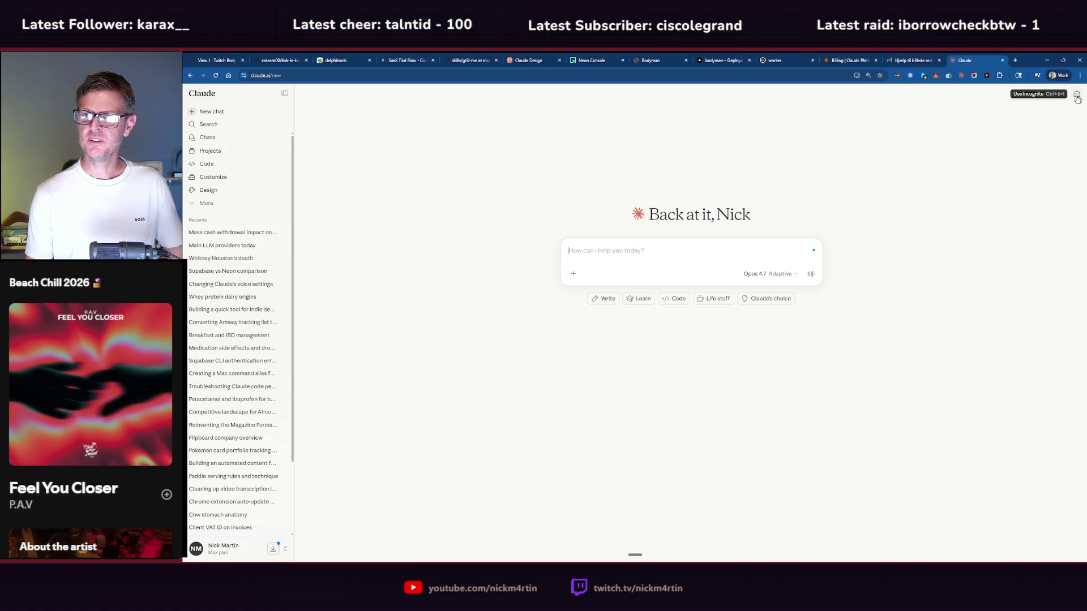
left_click(236, 548)
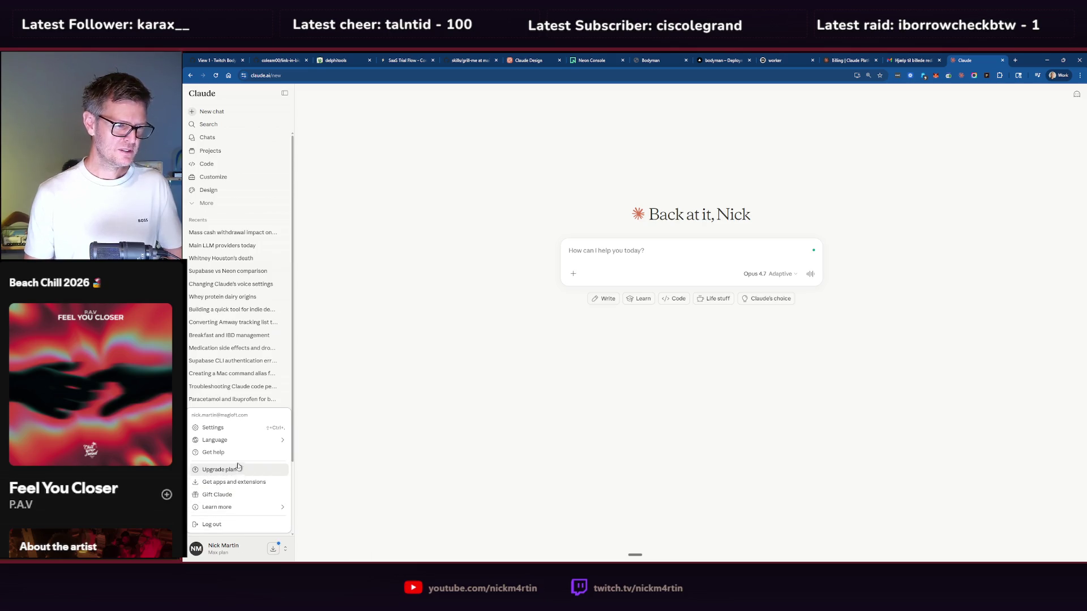
left_click(232, 428)
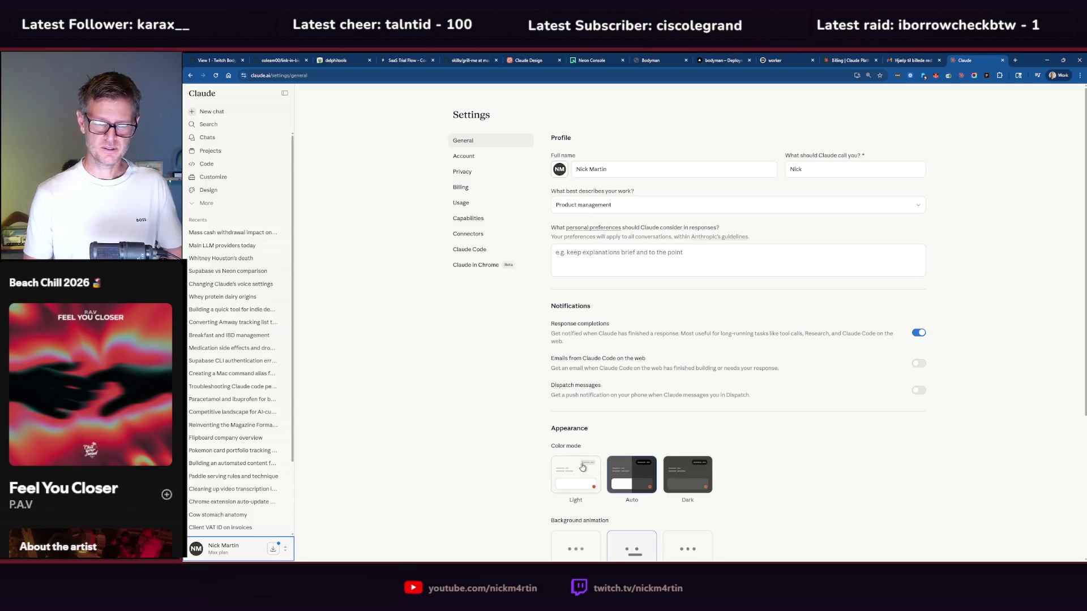
left_click(700, 473)
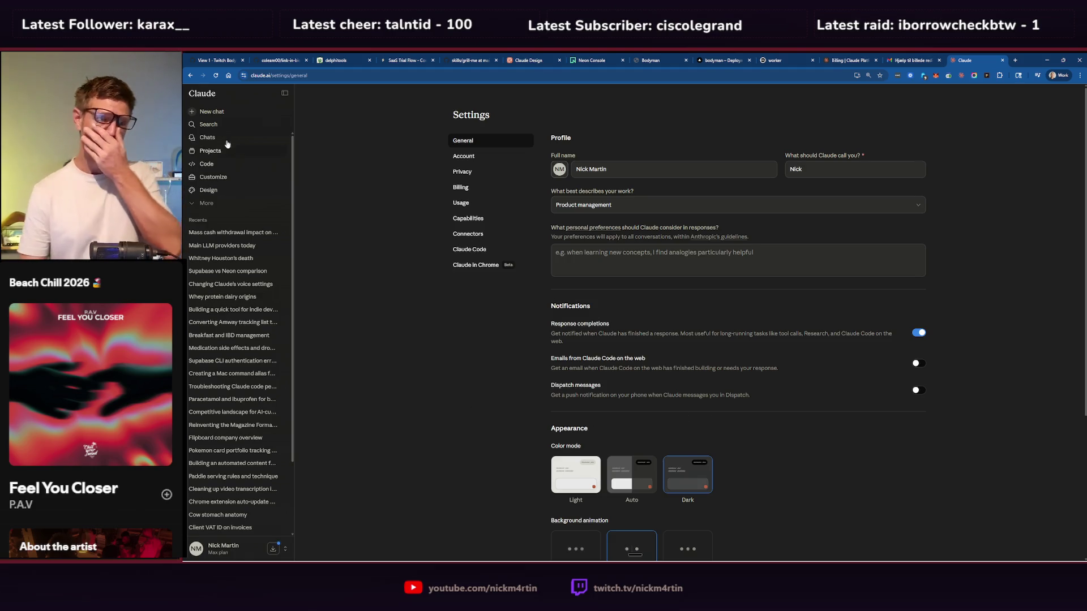
Start a new chat with the sidebar collapsed and begin dictating the prompt.
left_click(209, 112)
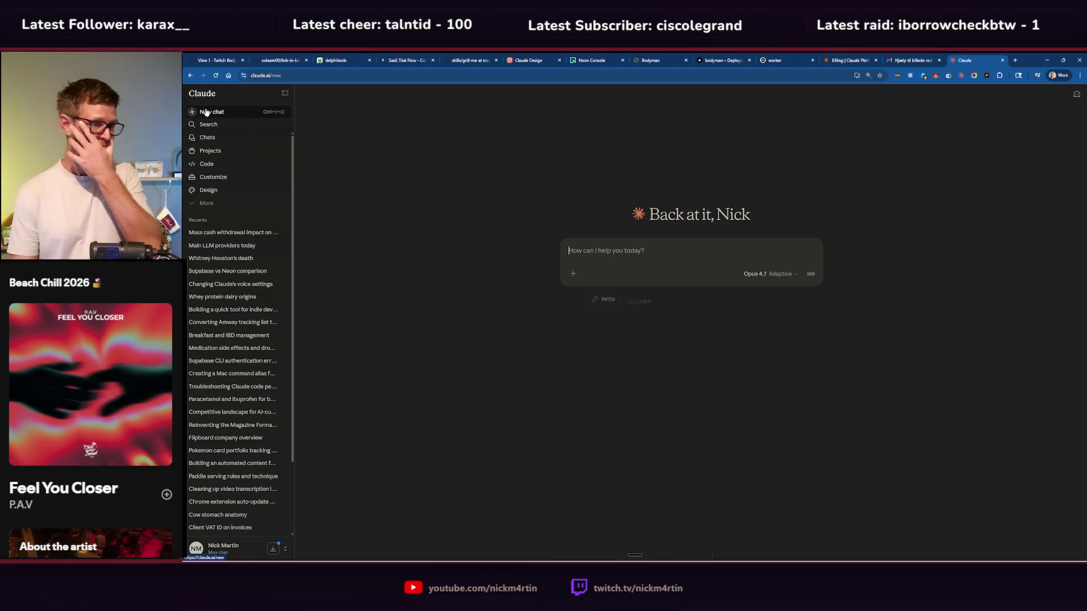
left_click(285, 92)
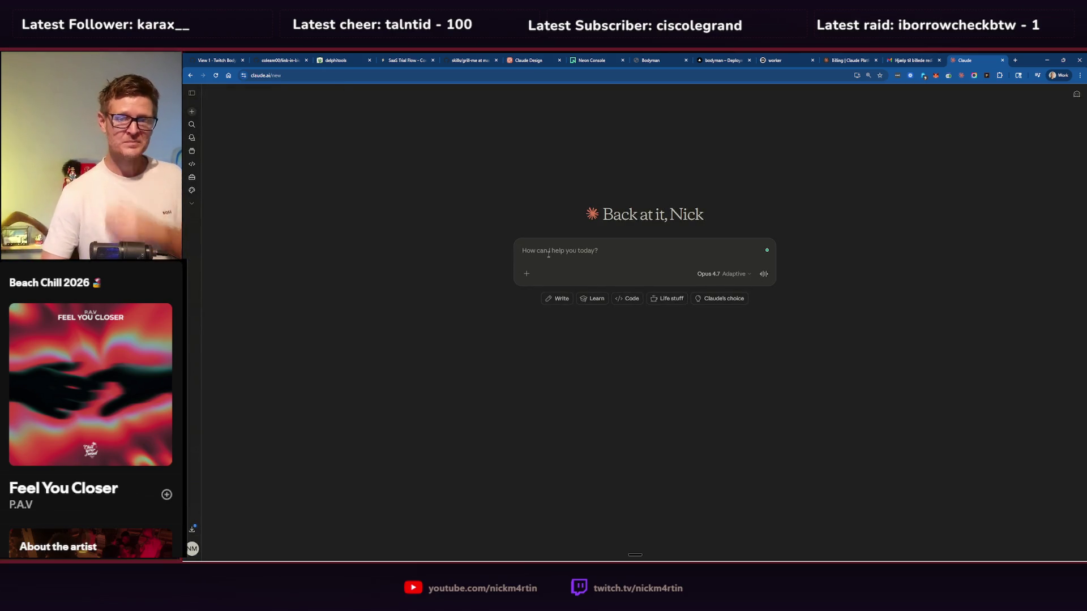
key("ctrl+super")
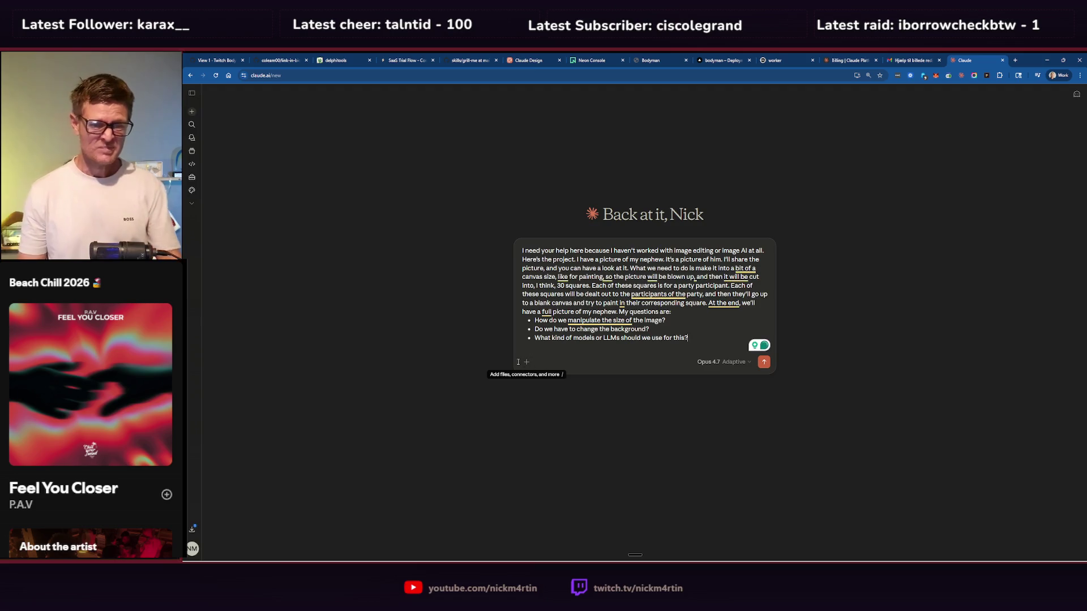
Leave the drafted prompt and return to the Gmail tab with the Pikachu picture.
key("alt+Tab")
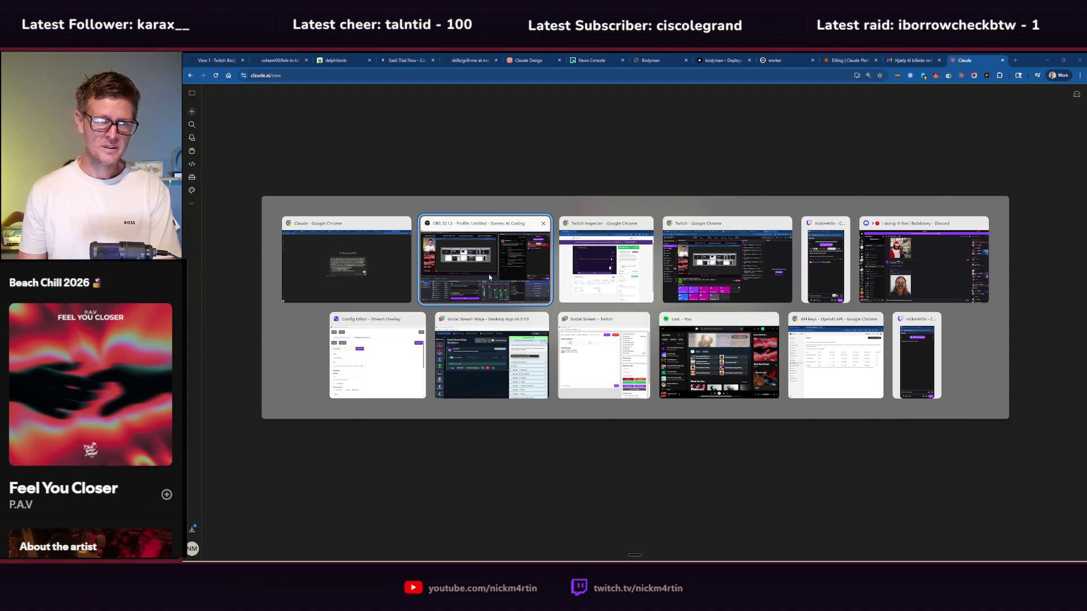
key("Escape")
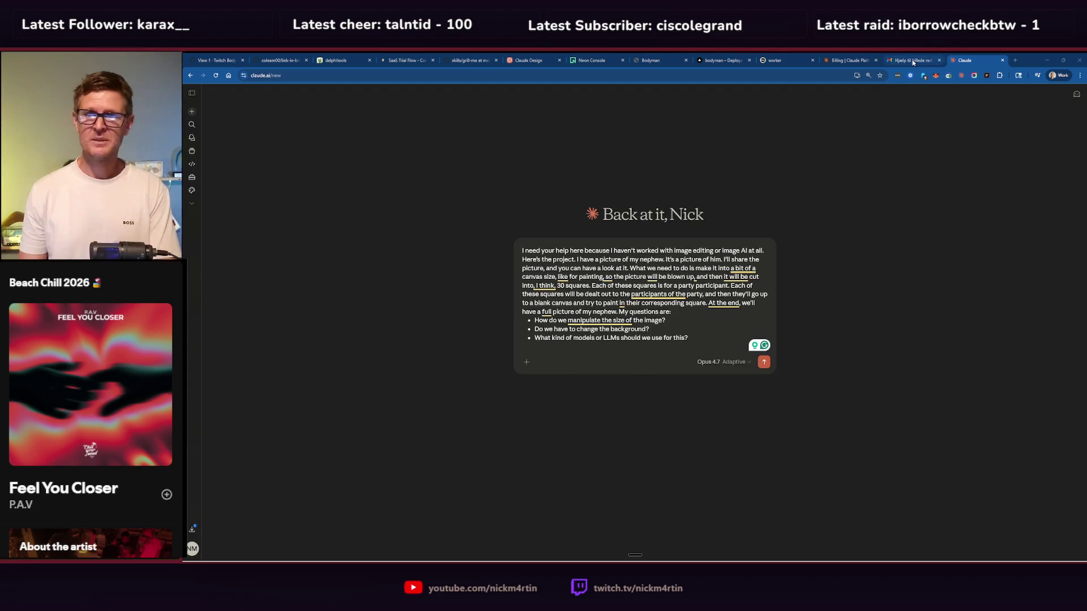
key("ctrl+shift+Tab")
Close the image viewer and select the lines 'Prompts jeg tænker' through 'Det skal printes…'.
left_click(529, 307)
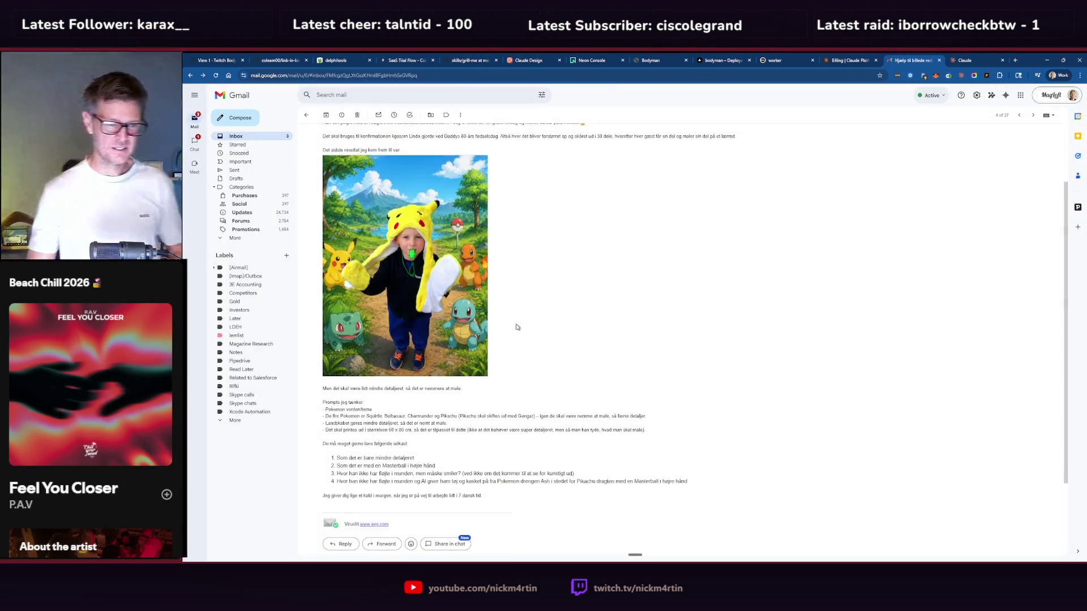
scroll(515, 362, "down", 2)
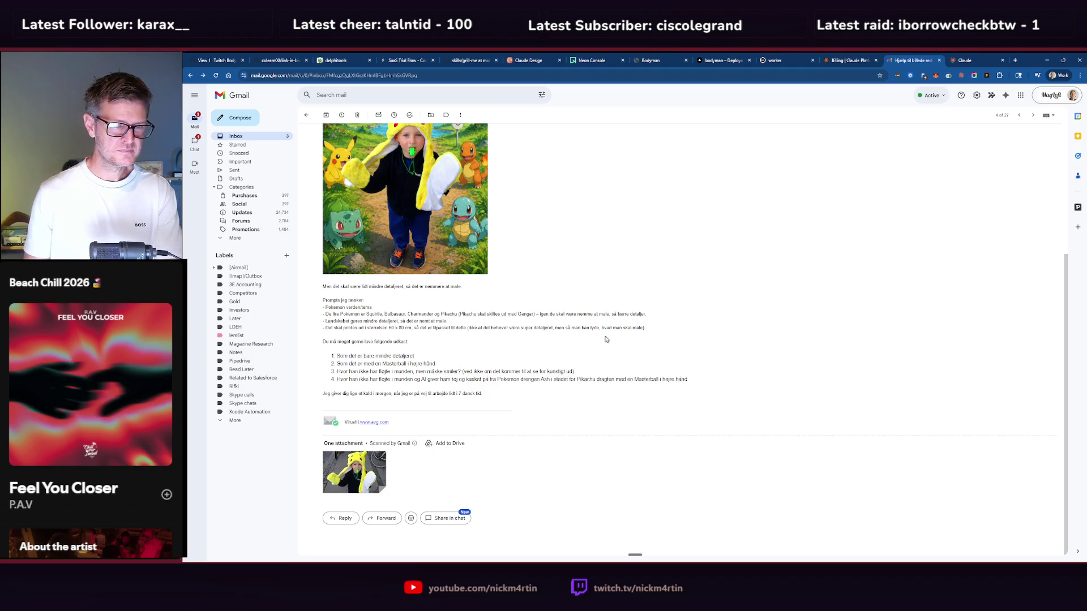
scroll(622, 351, "up", 1)
mouse_move(649, 367)
left_mouse_down()
mouse_move(419, 362)
mouse_move(317, 345)
left_mouse_up()
key("ctrl+c")
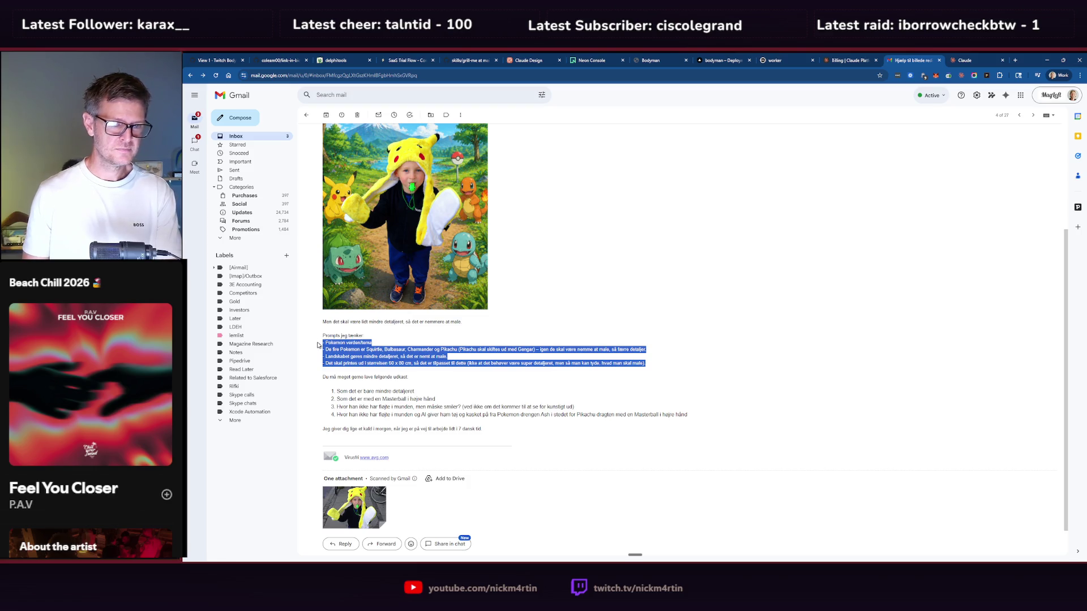
left_click(1014, 61)
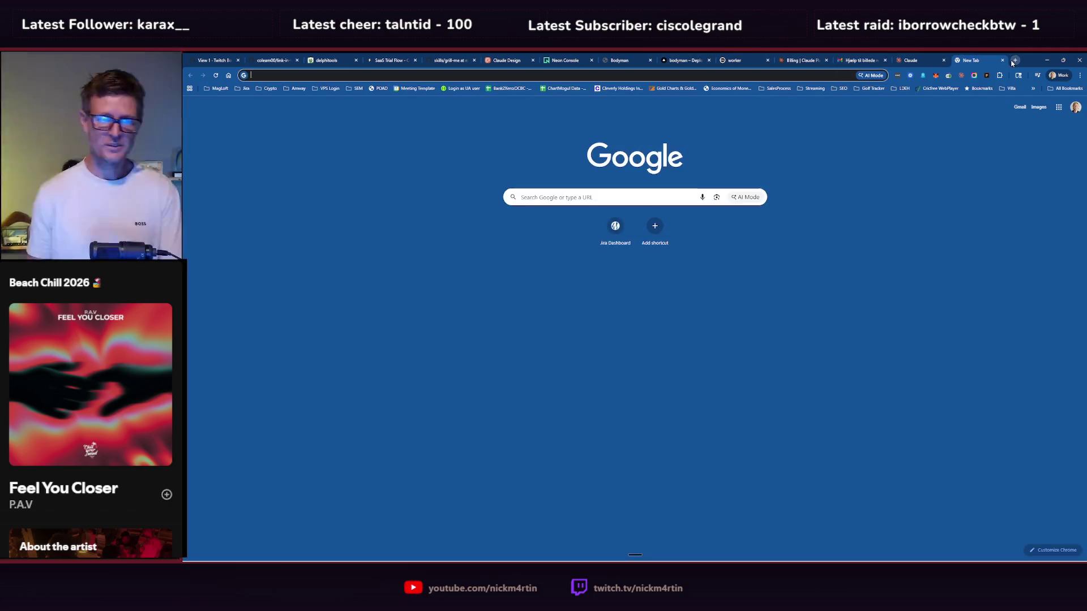
Open Google Translate, set the source language to Danish, and paste the email's project details.
type("translate google")
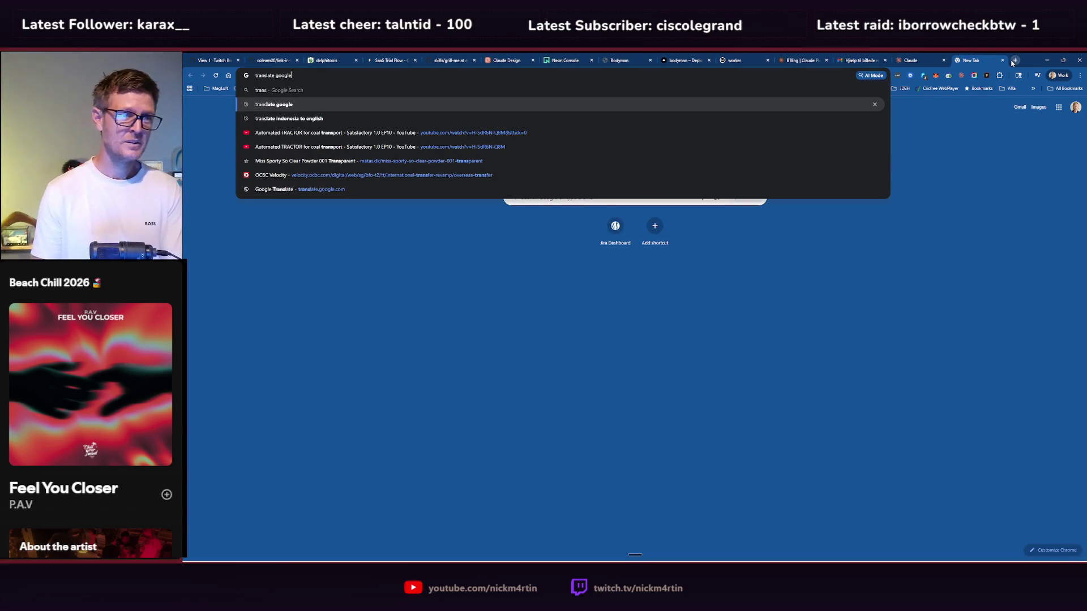
key("Return")
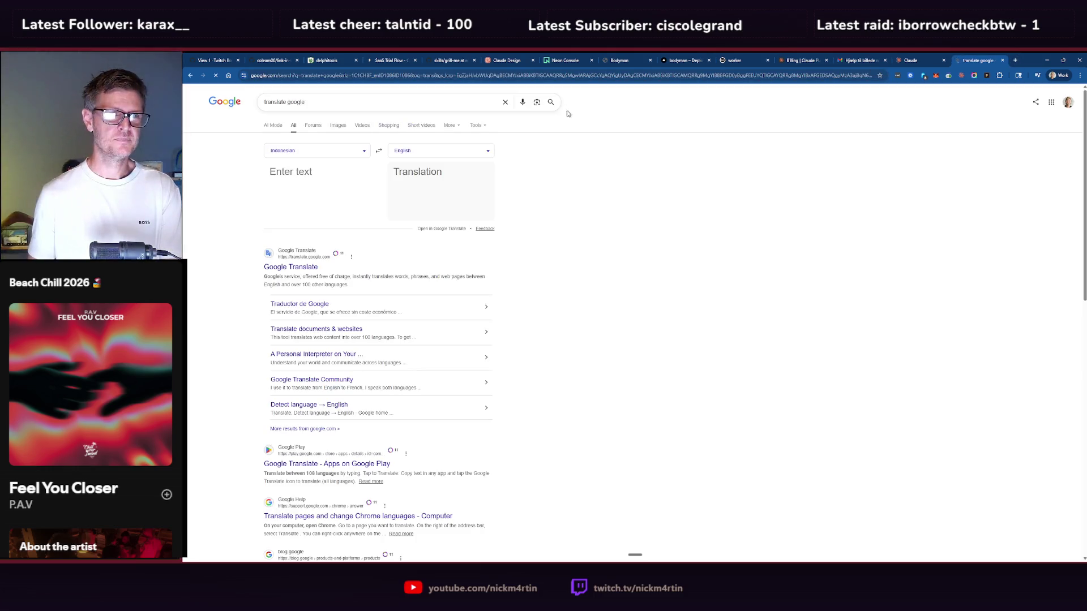
left_click(346, 150)
type("dan")
left_click(306, 167)
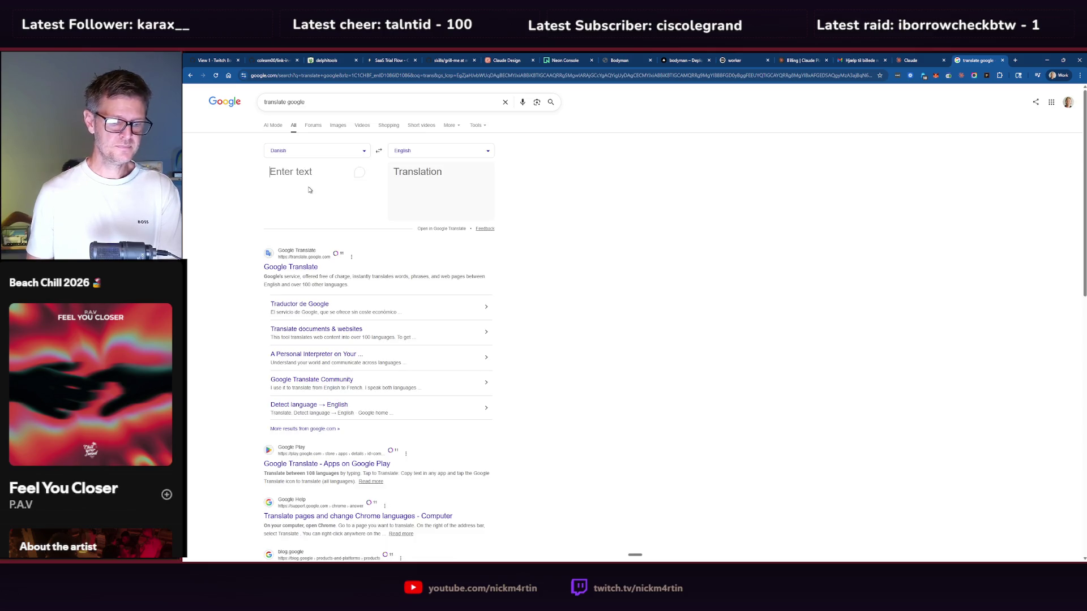
key("ctrl+v")
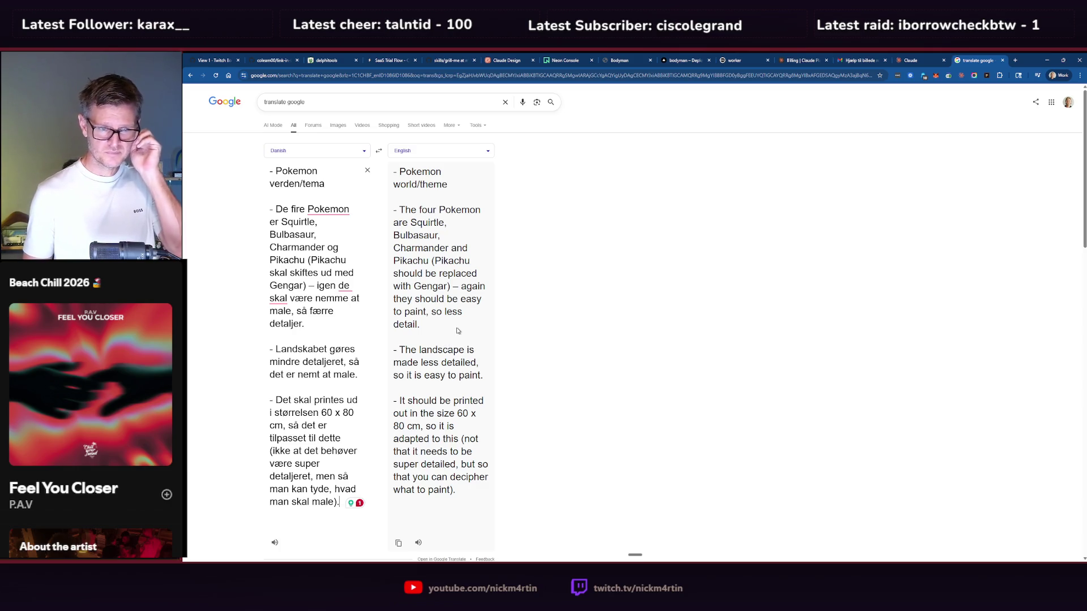
Select the whole English translation and return to the Claude chat tab.
mouse_move(460, 486)
left_mouse_down()
mouse_move(430, 433)
mouse_move(413, 243)
left_mouse_up()
left_click(421, 216)
triple_click(419, 184)
left_click(422, 227)
key("ctrl+a")
left_click(389, 185)
mouse_move(395, 172)
left_mouse_down()
mouse_move(487, 249)
mouse_move(501, 493)
mouse_move(458, 502)
left_mouse_up()
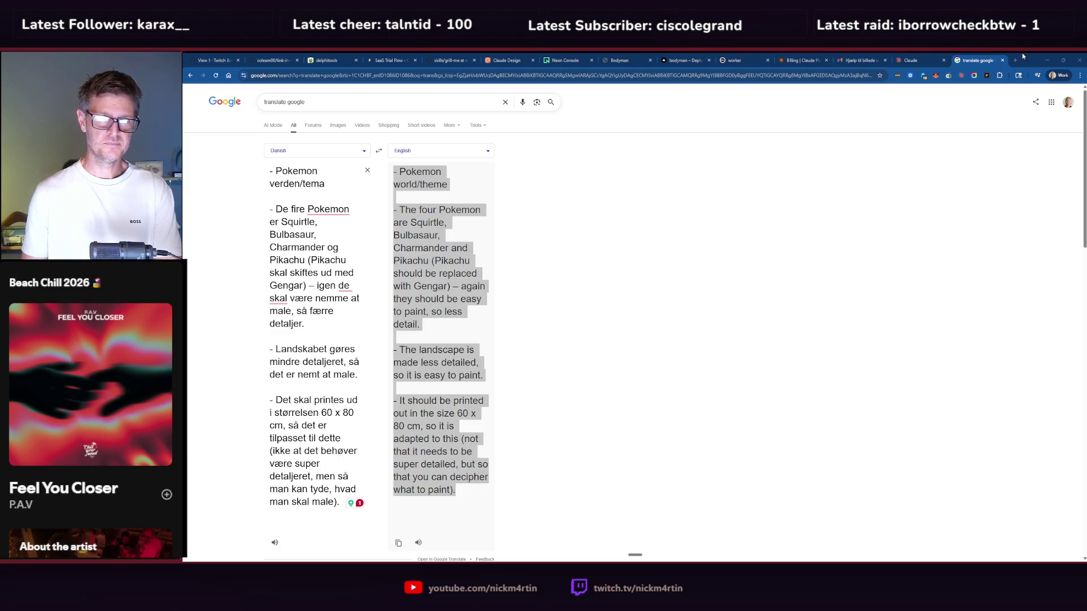
left_click(912, 60)
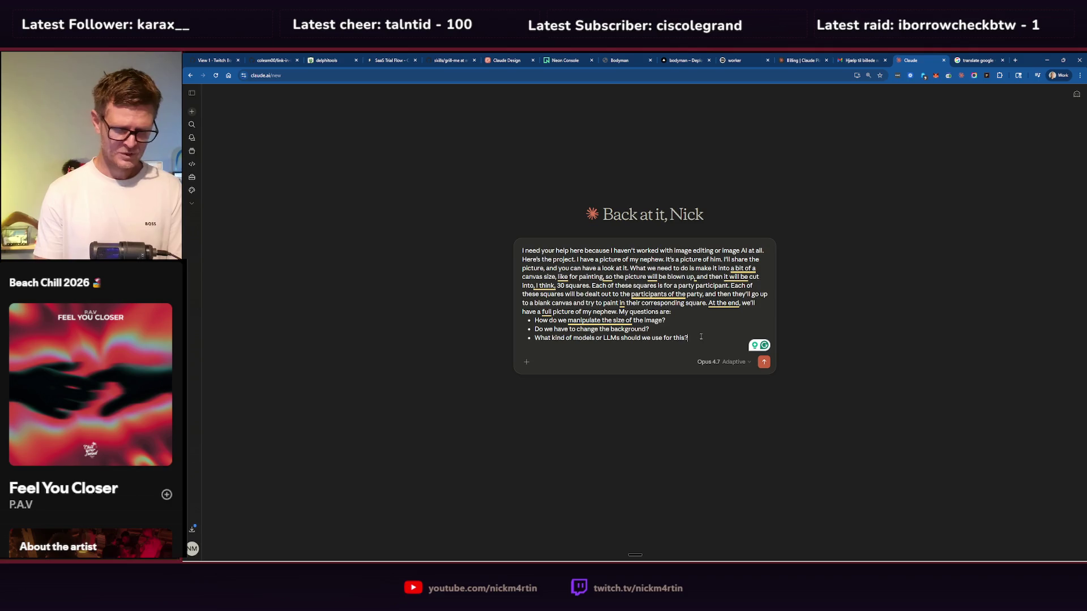
Add 'Here are some more details:' below the questions and paste the English translation beneath it.
key("shift+Return")
key("shift+Return")
type("ere are some more details")
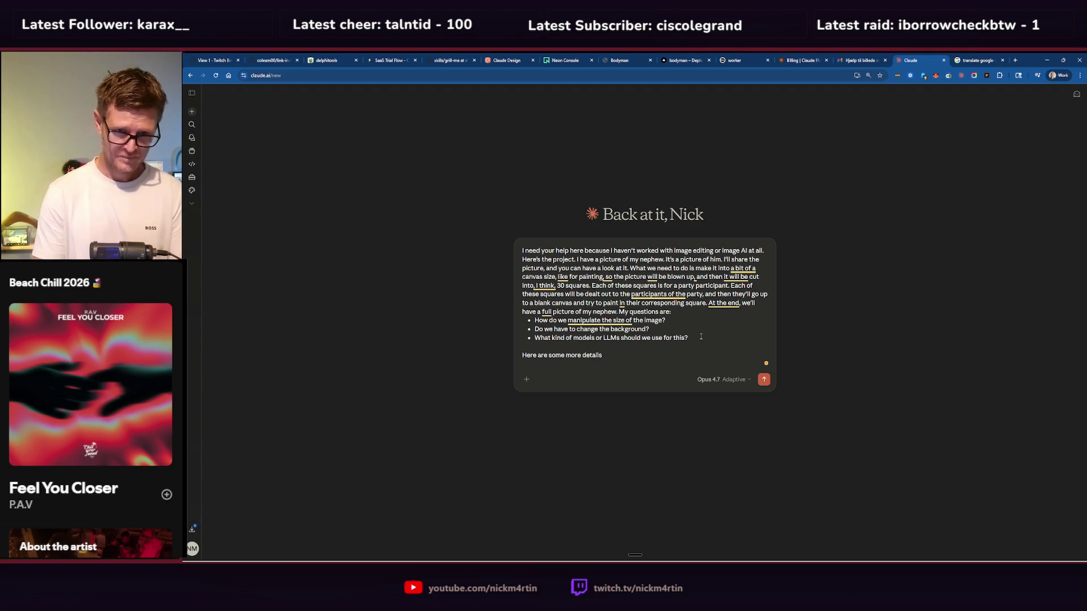
key("shift+Return")
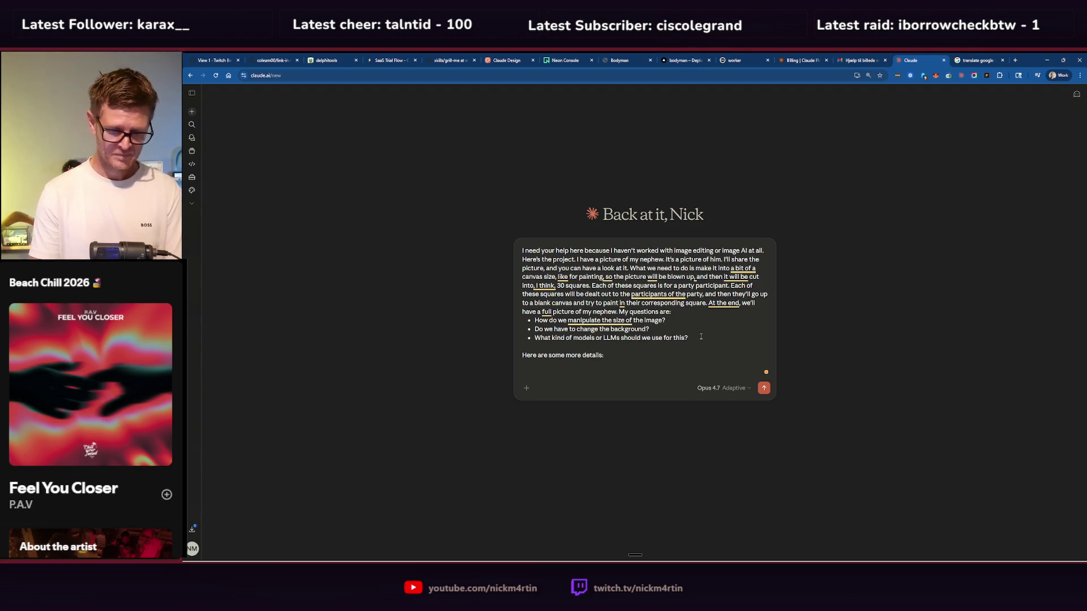
type("- Pokemon world/theme  - The four Pokemon are Squirtle, Bulbasaur, Charmander and Pikachu (Pikachu should be replaced with Gengar) - again they should be easy to paint, so less detail.  - The landscape is made less detailed, so it is easy to paint.  - It should be printed out in the size 60 x 80 cm, so it is adapted to this (not that it needs to be super detailed, but so that you can decipher what to paint).")
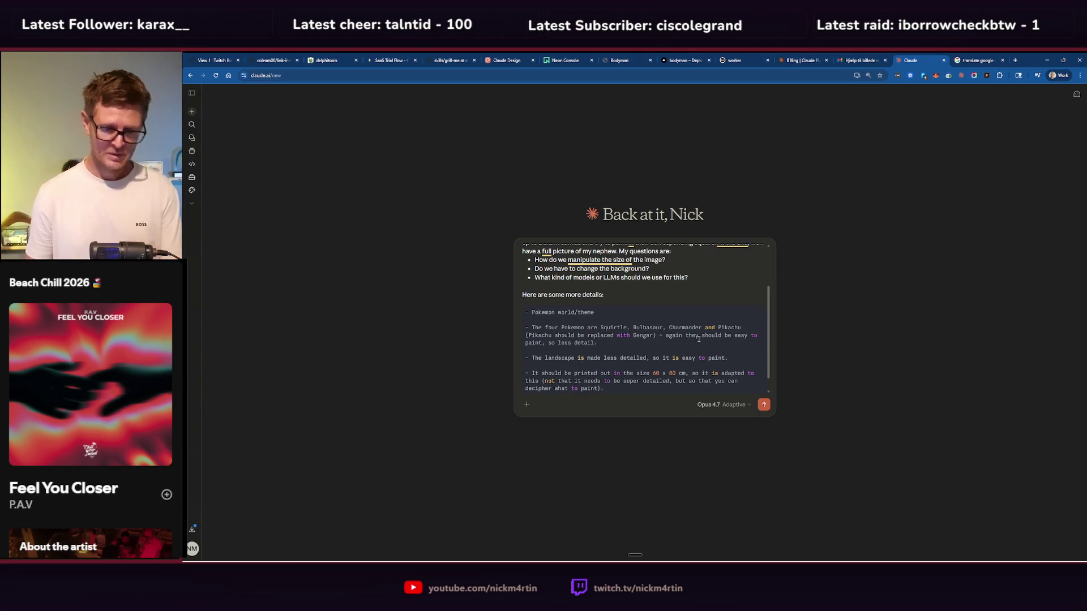
key("ctrl+z")
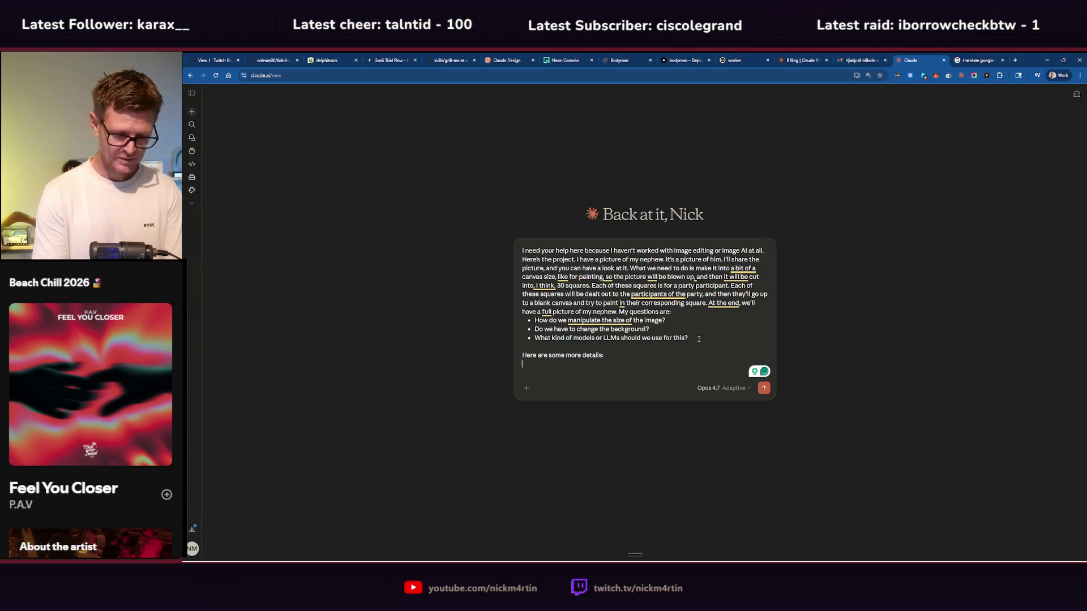
type("- Pokemon world/theme - The four Pokemon are Squirtle, Bulbasaur, Charmander and Pikachu (Pikachu should be replaced with Gengar) - again they should be easy to paint, so less detail. - The landscape is made less detailed, so it is easy to paint. - It should be printed out in the size 60 x 80 cm, so it is adapted to this (not that it needs to be super detailed, but so that you can decipher what to paint).")
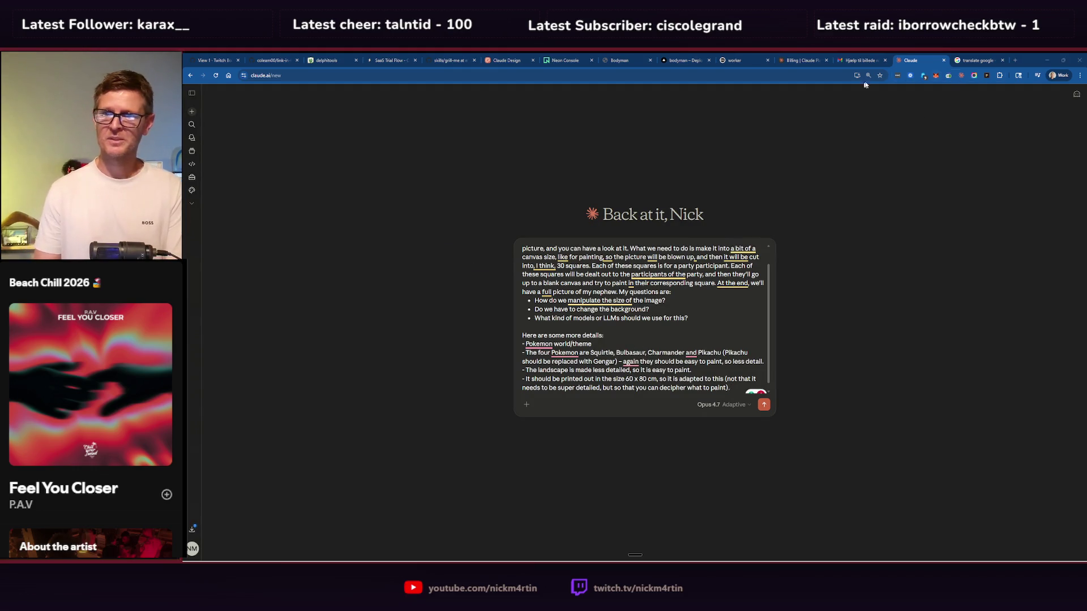
left_click(869, 62)
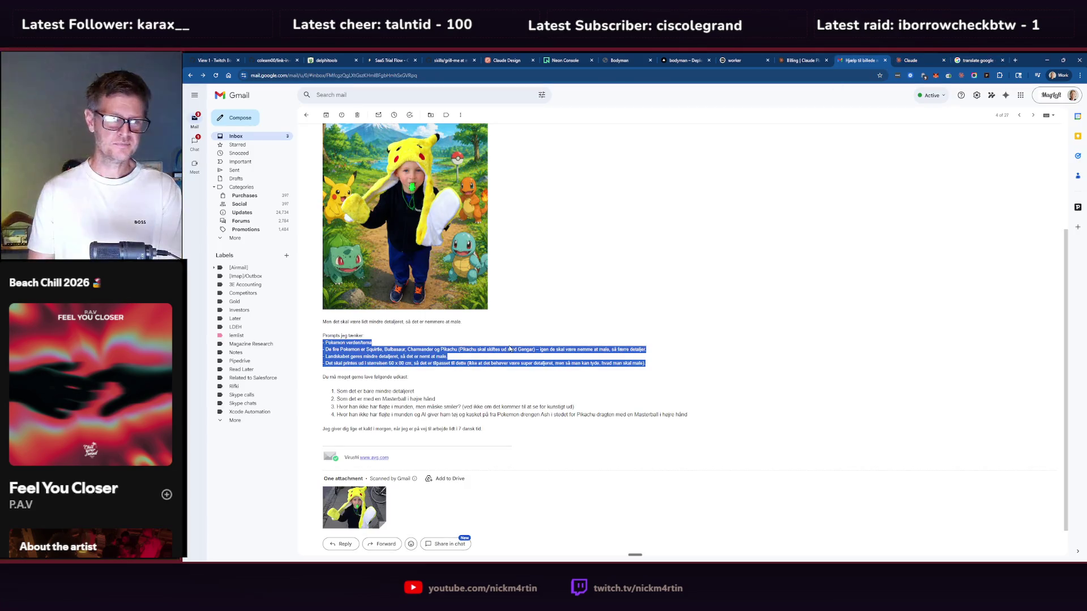
scroll(510, 349, "up", 3)
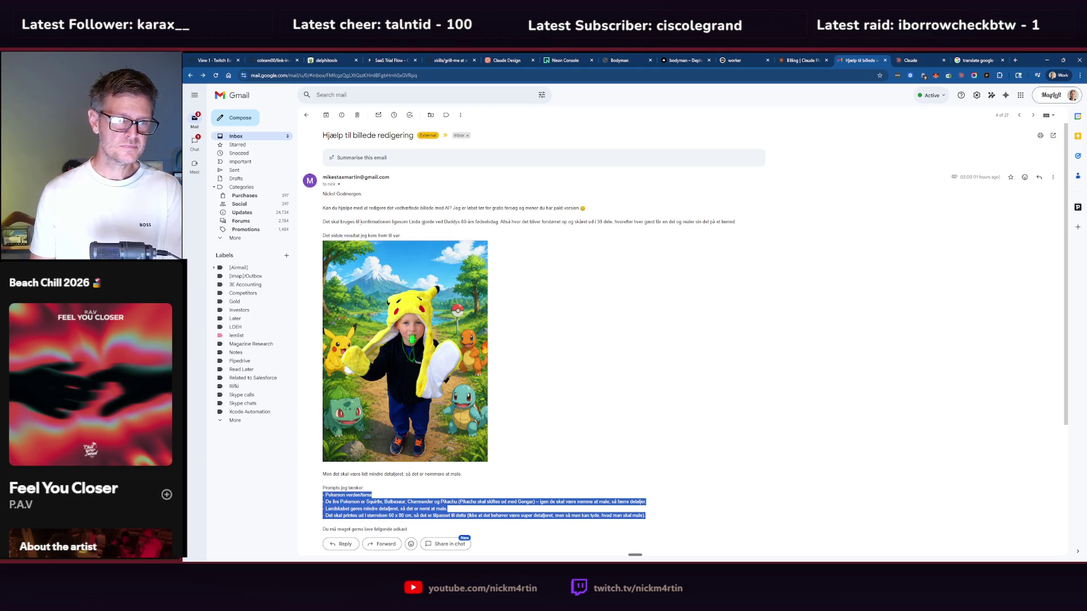
scroll(575, 320, "down", 3)
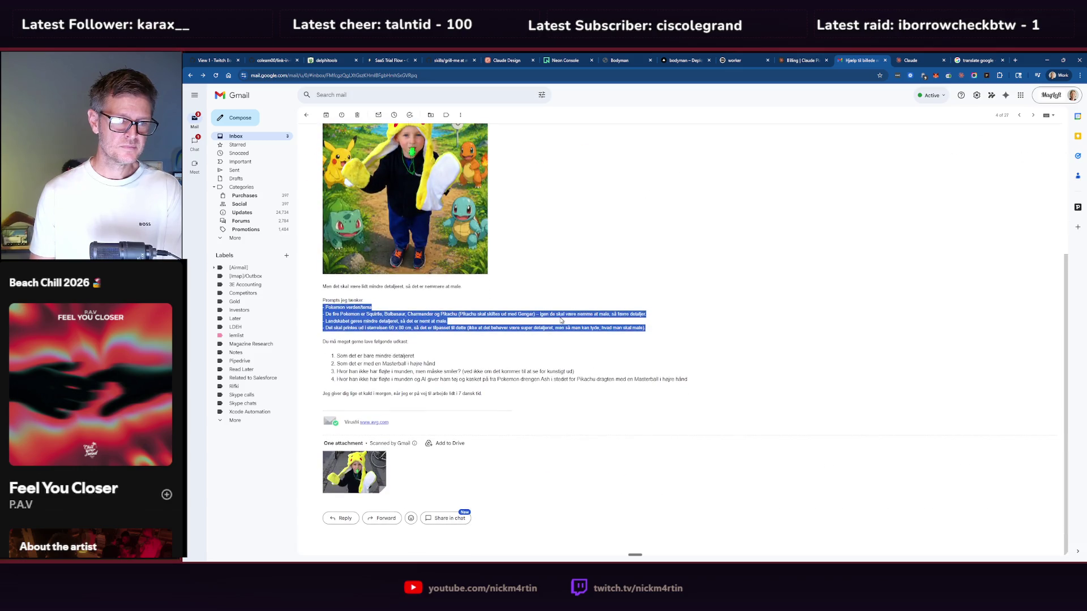
left_click(911, 60)
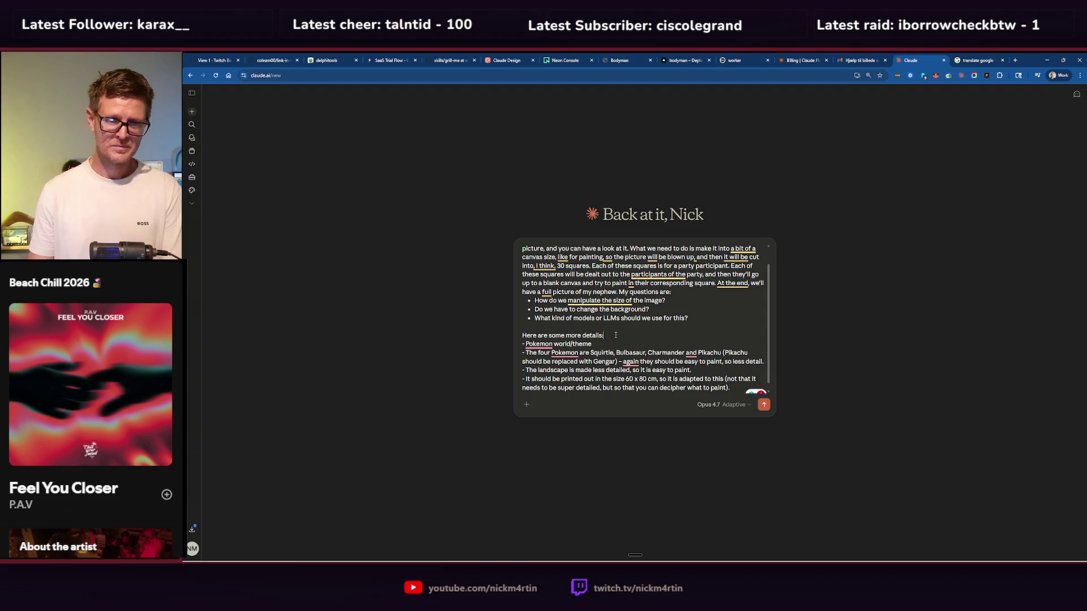
Add a background clean-up bullet, give 'Pokemon world/theme' its own bullet, and send the prompt.
key("shift+Return")
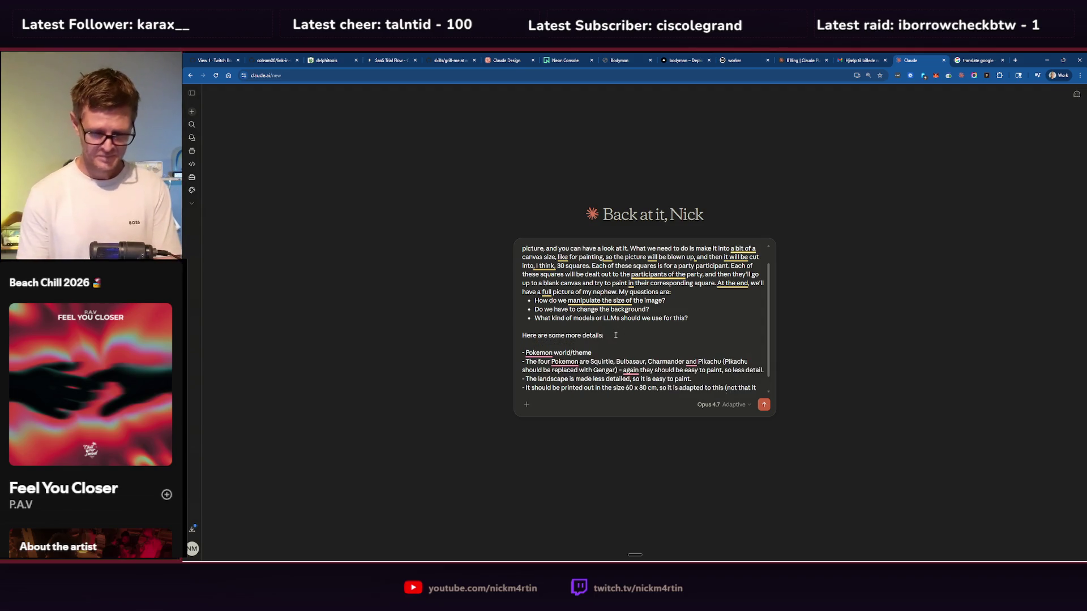
type("- ")
type("we need to cle")
type("an upo")
type(" the backgrou")
type("nd of this ph")
type("oto so")
type(" we can ad")
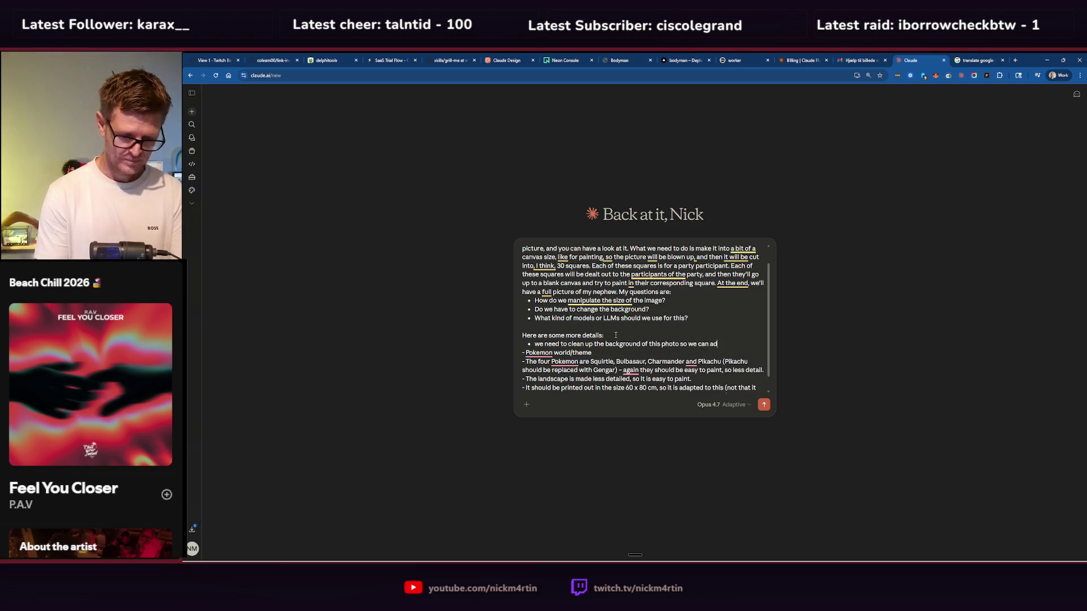
type("d pemons")
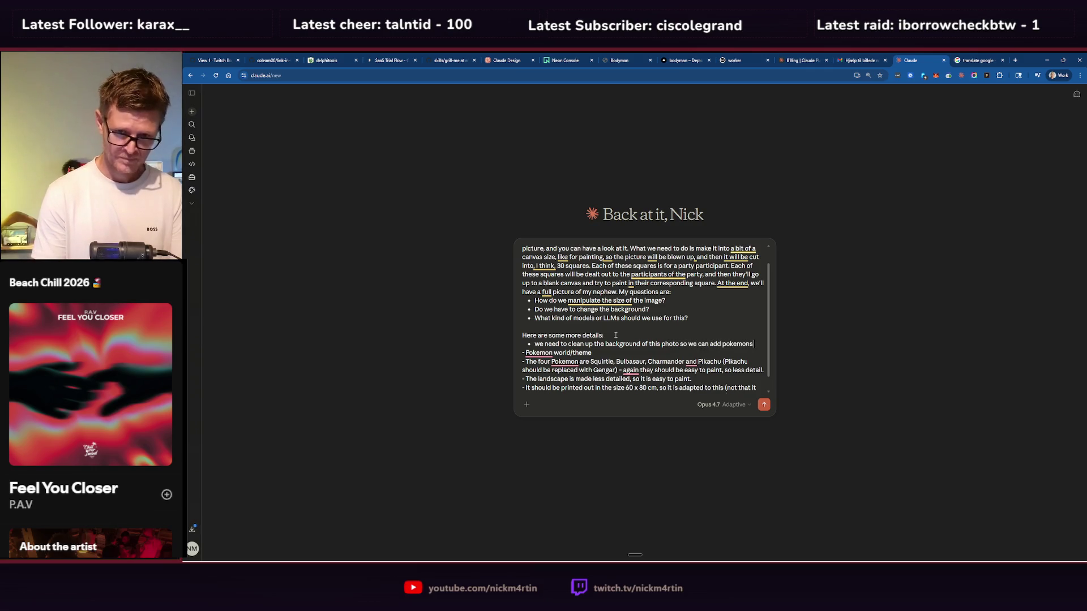
type(" and the poke")
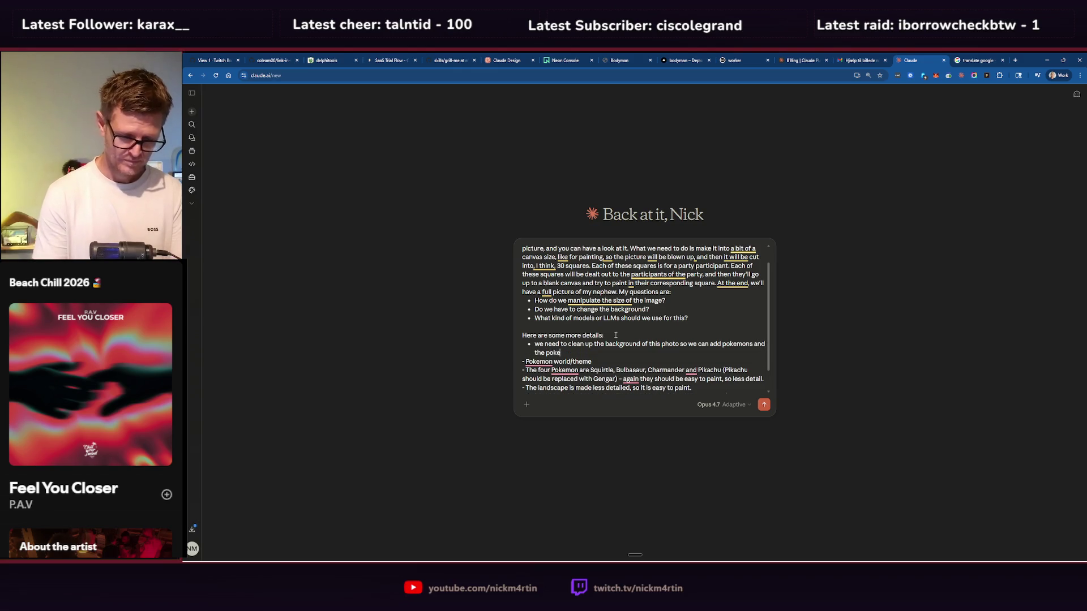
type("mon world")
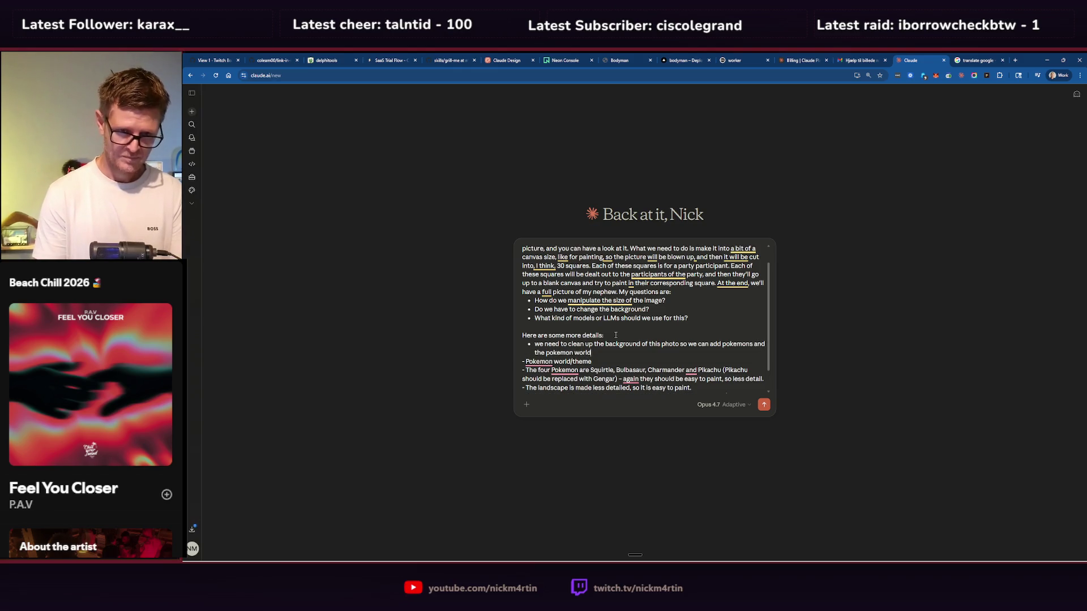
type("theme")
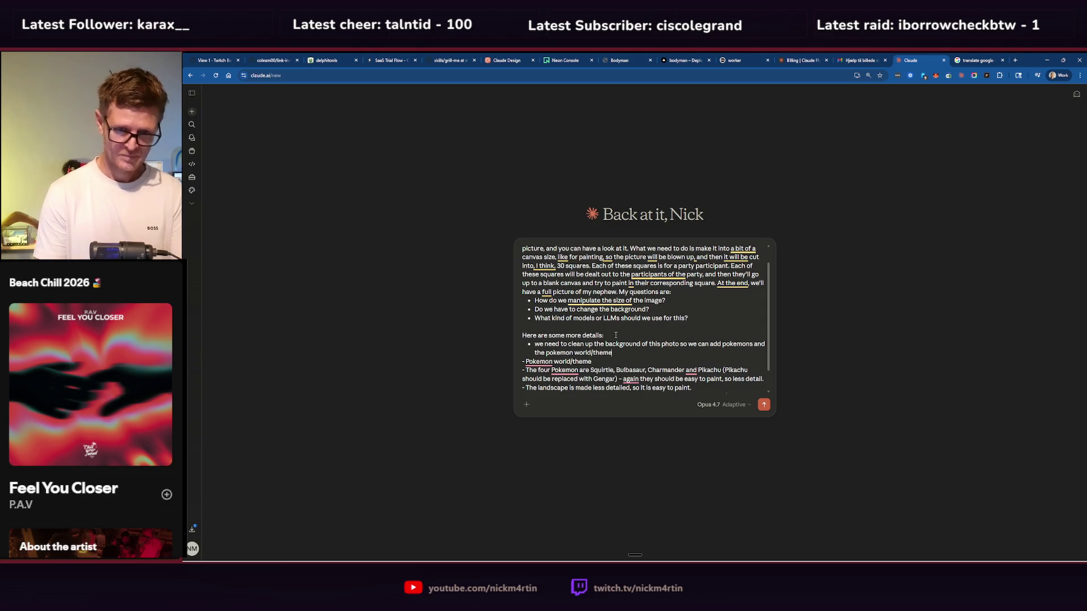
key("Delete")
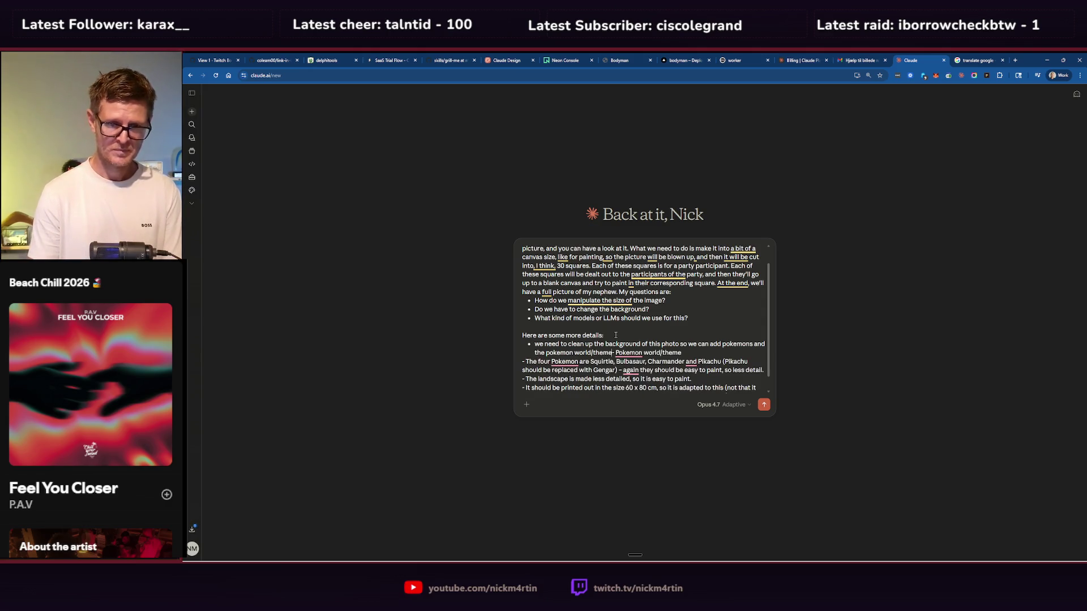
key("Delete")
key("Delete")
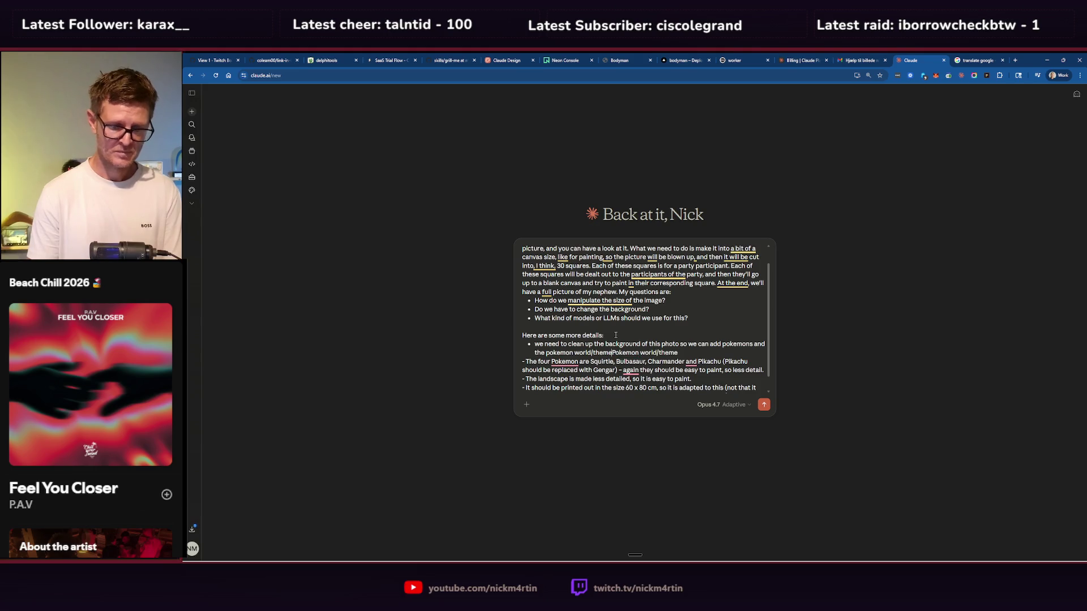
key("Return")
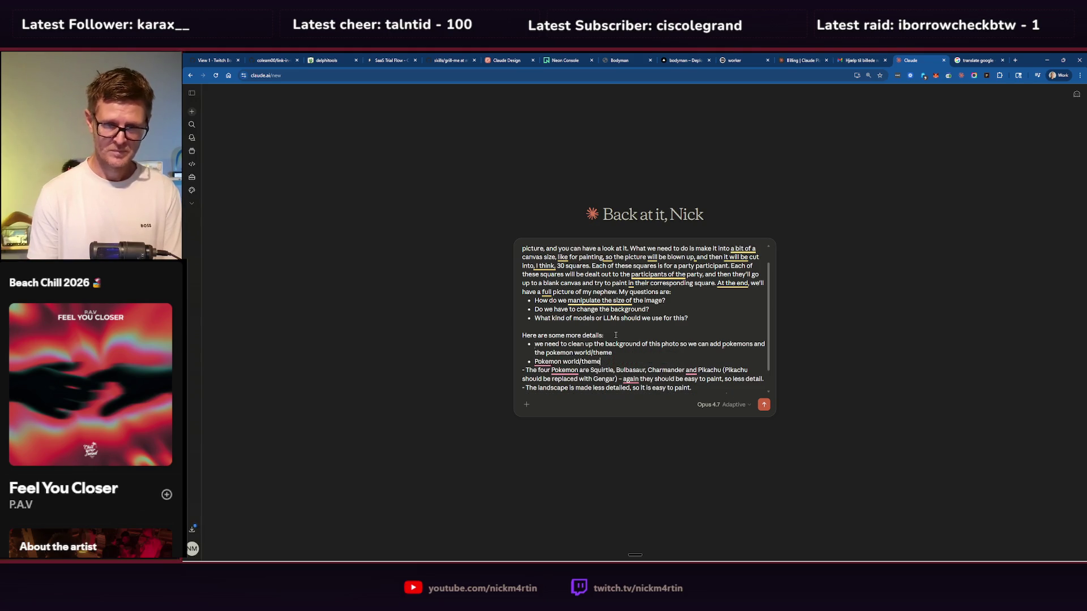
key("Return")
key("ctrl+z")
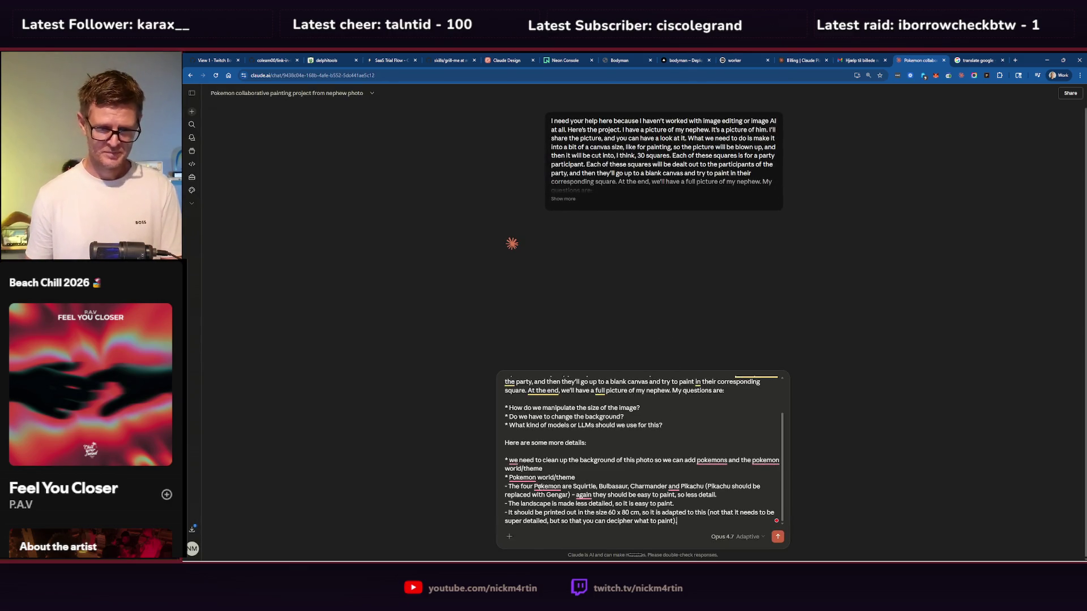
Asterisk-bullet the four-Pokémon line and replace Pikachu with Gengar, deleting the replacement note.
right_click(539, 486)
key("Escape")
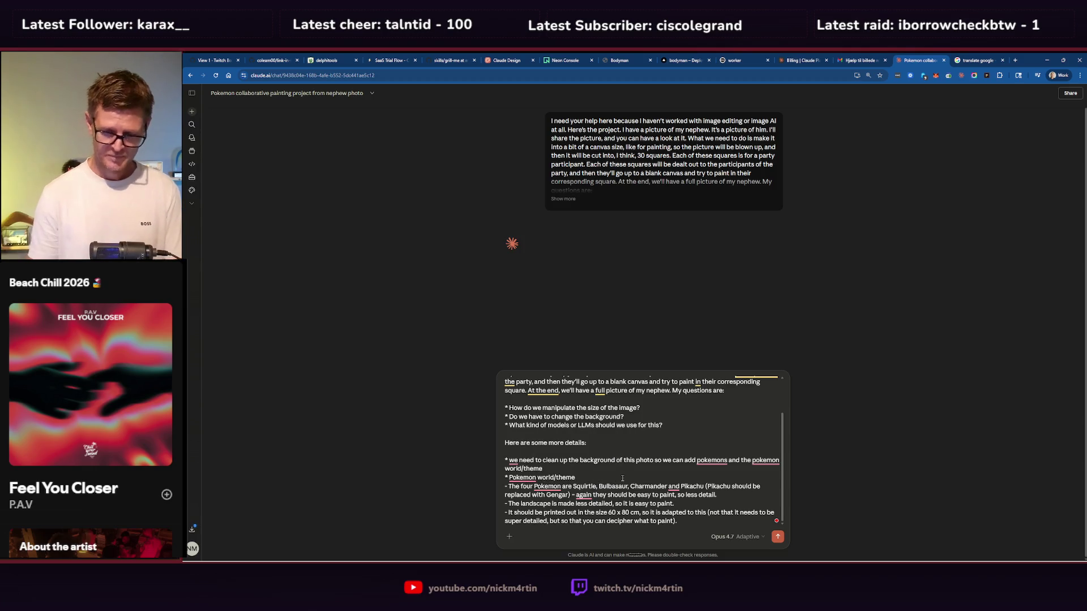
key("BackSpace")
key("BackSpace")
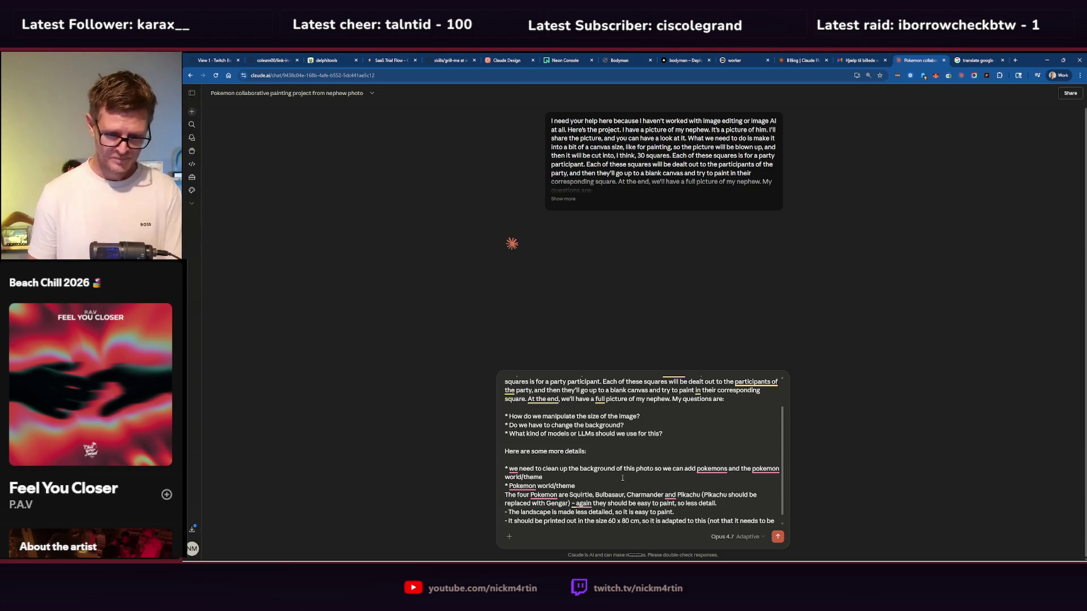
type("*")
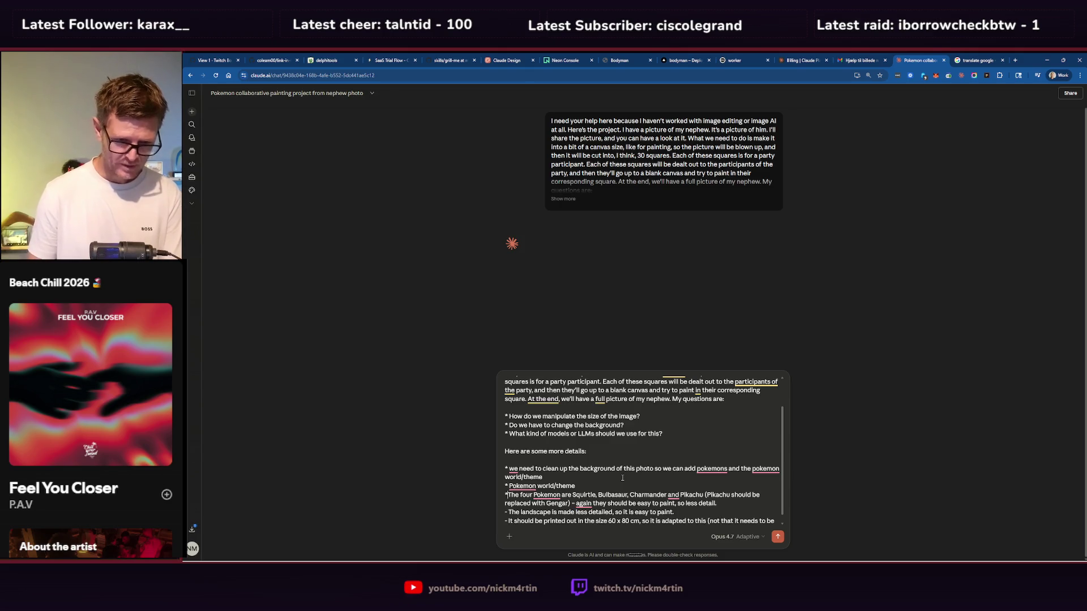
double_click(558, 503)
key("BackSpace")
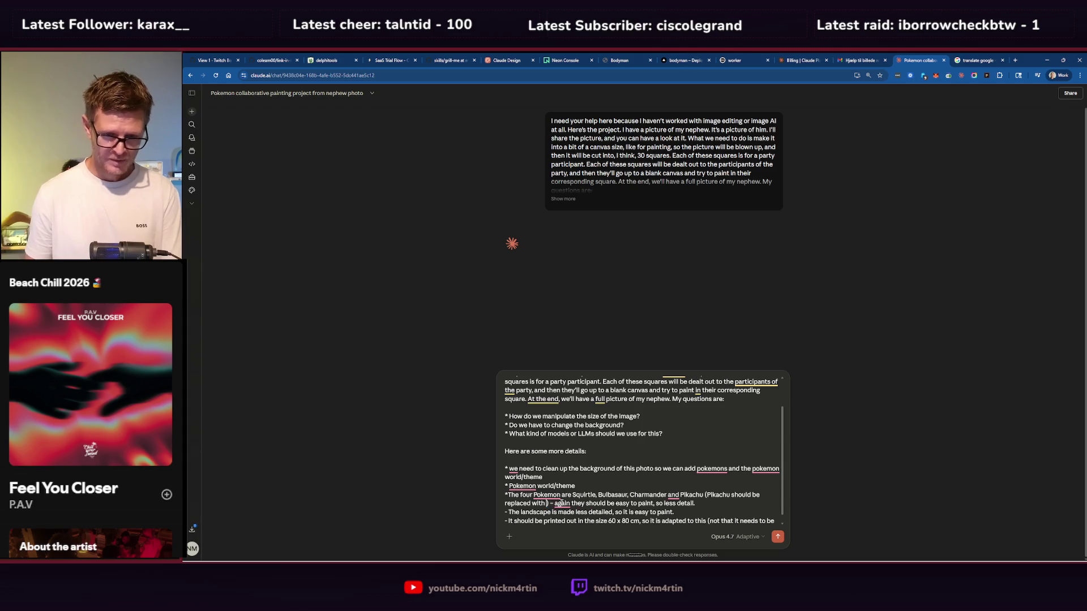
double_click(688, 496)
type("Gengar")
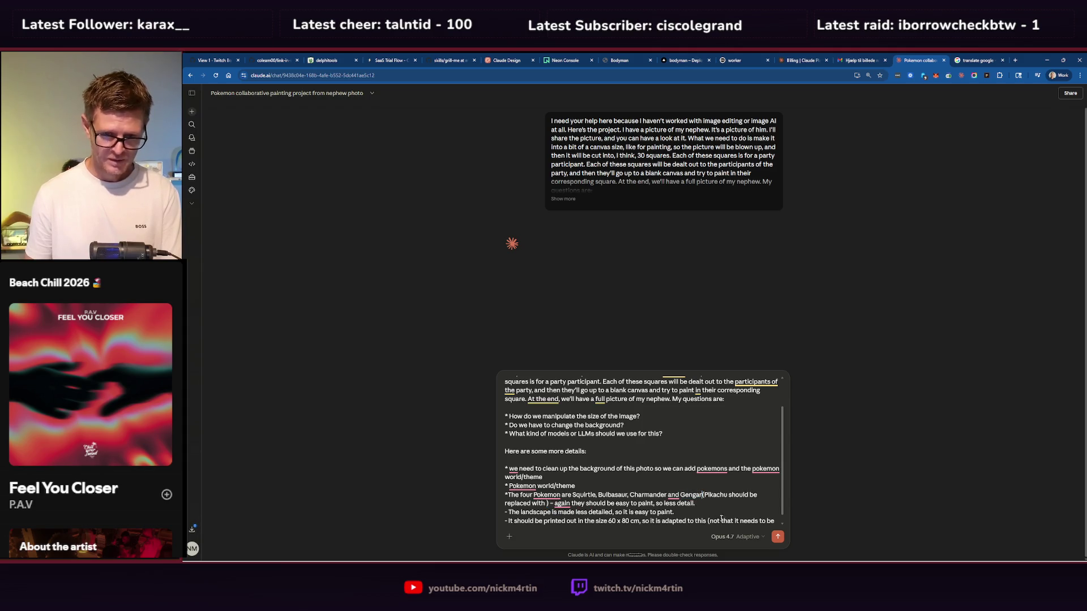
left_click_drag(702, 495, 554, 503)
left_click(548, 503)
left_click(703, 494, "shift")
key("BackSpace")
key("Delete")
key("Delete")
key("Delete")
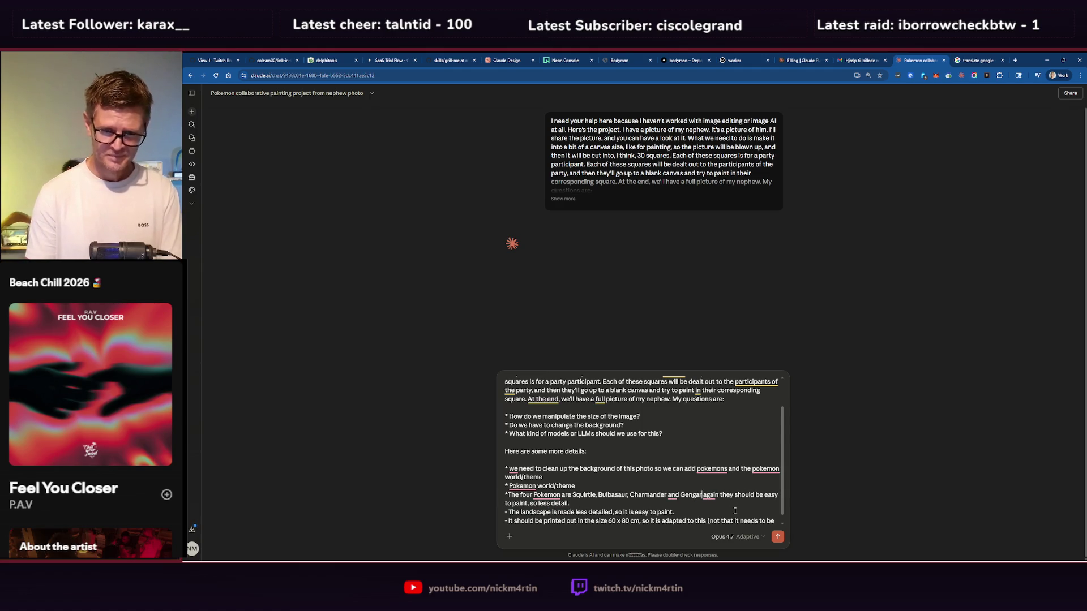
Make the remaining detail lines asterisk bullets, adding 'background' to the landscape line.
key("shift+Return")
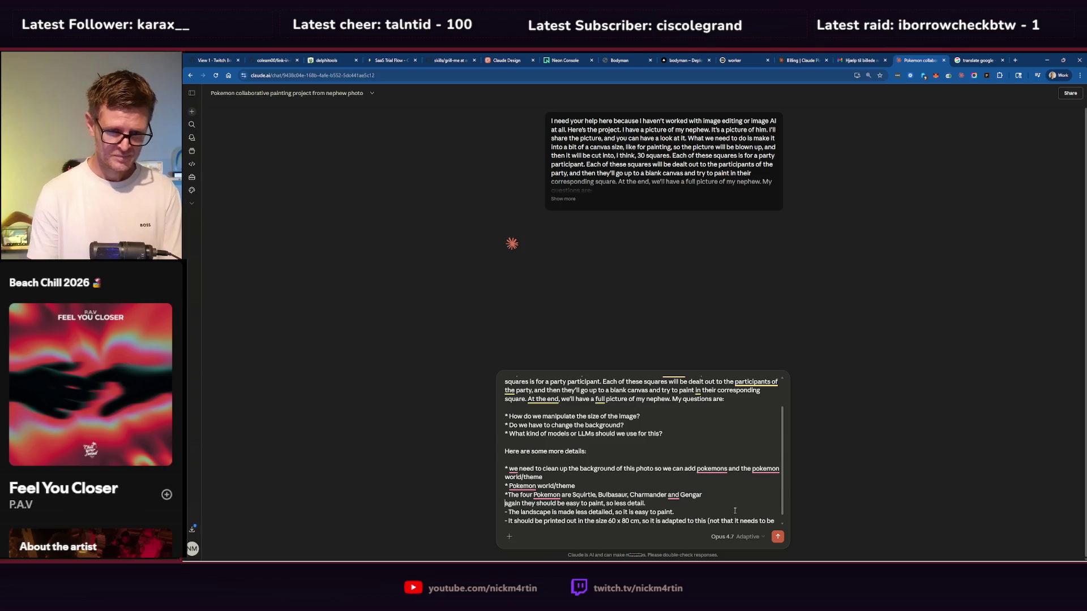
type("*")
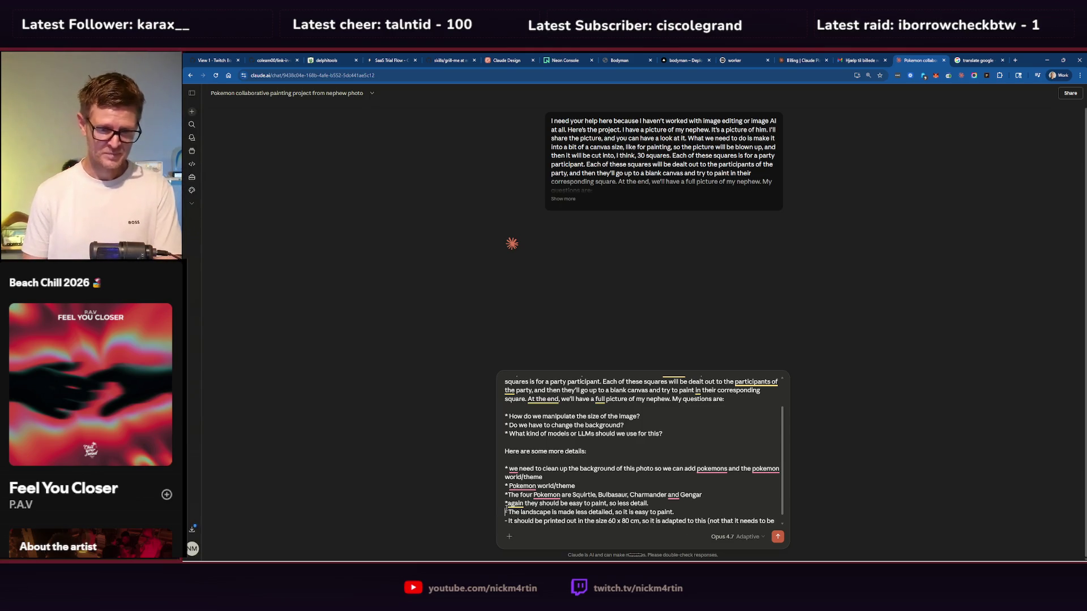
key("BackSpace")
key("Delete")
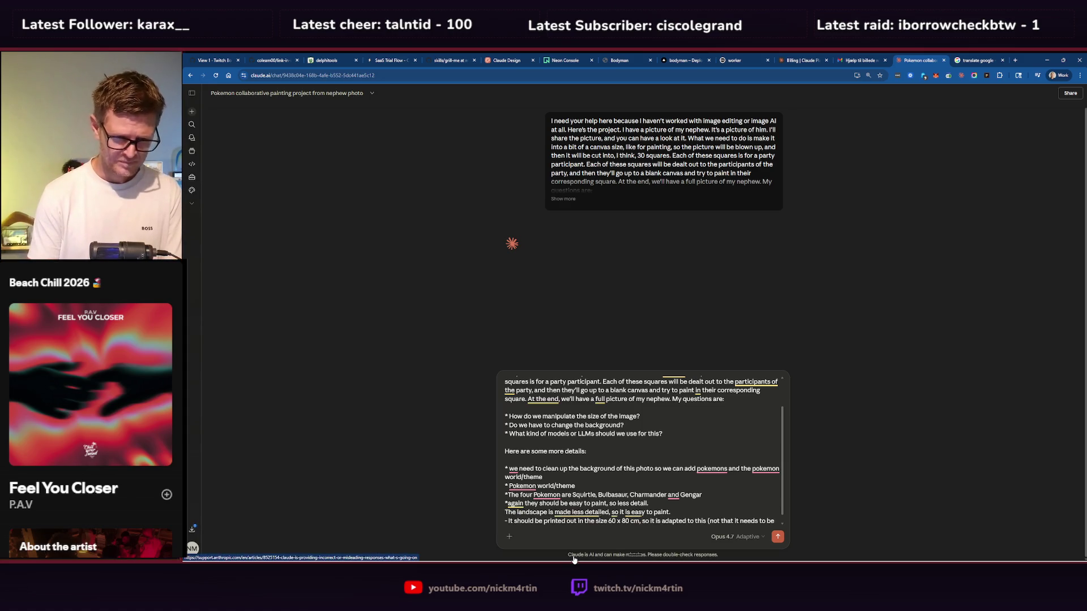
type("*")
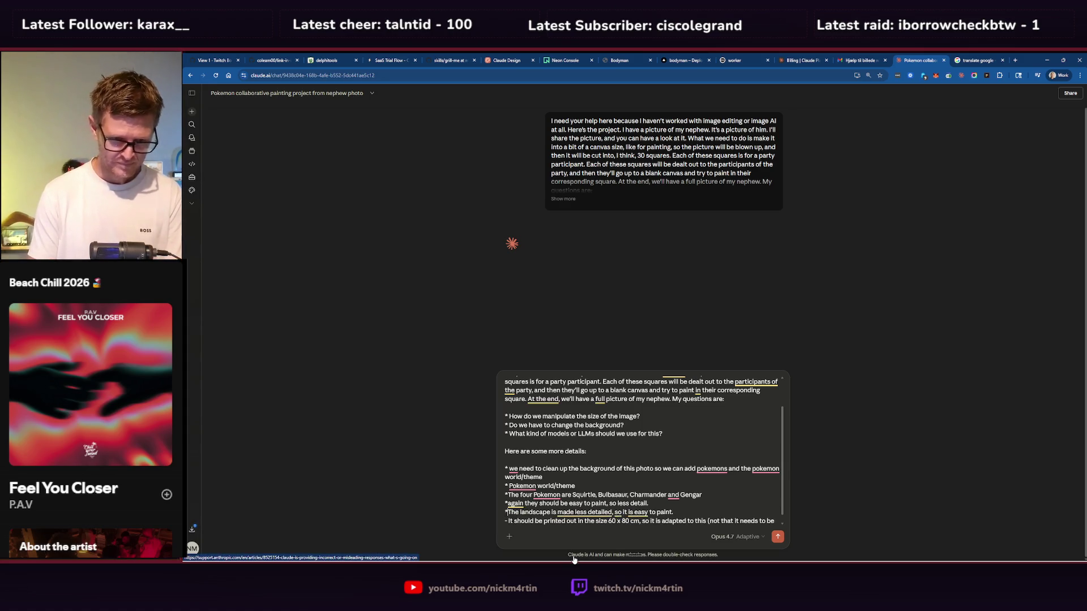
type("background")
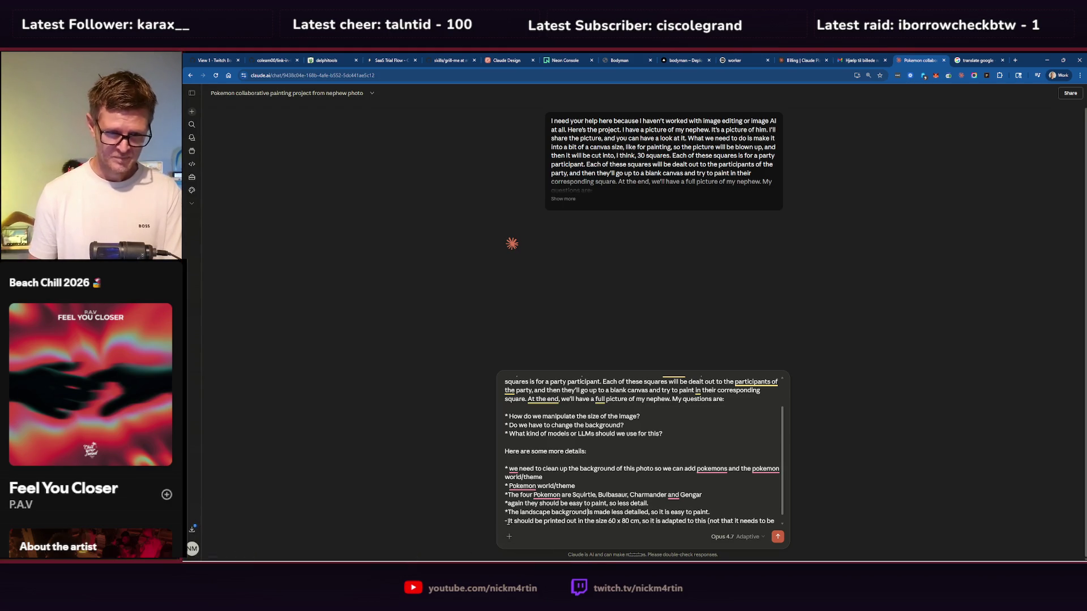
key("BackSpace")
key("BackSpace")
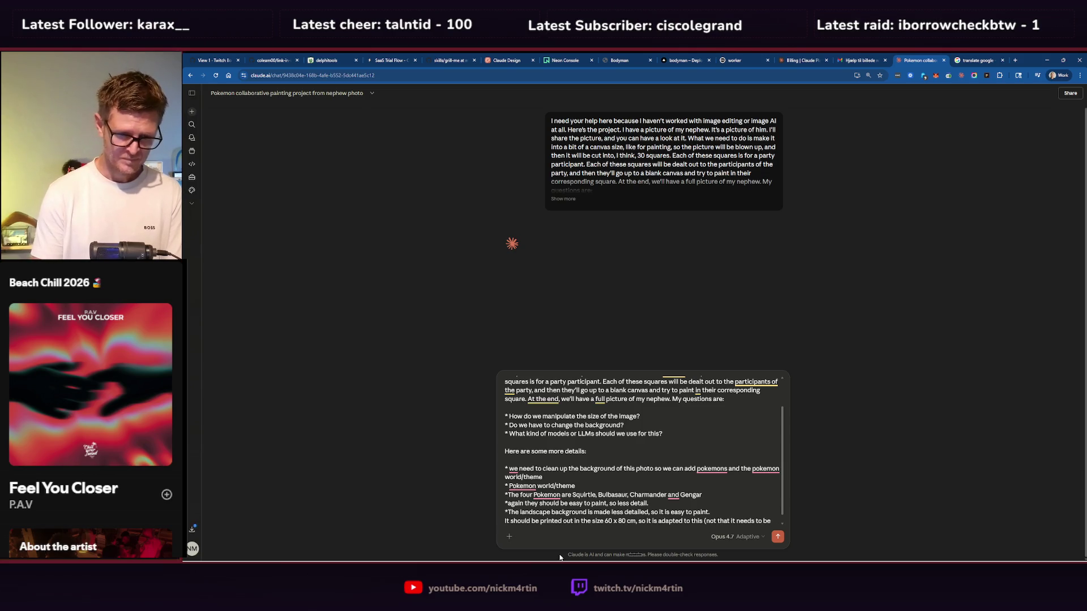
type("*")
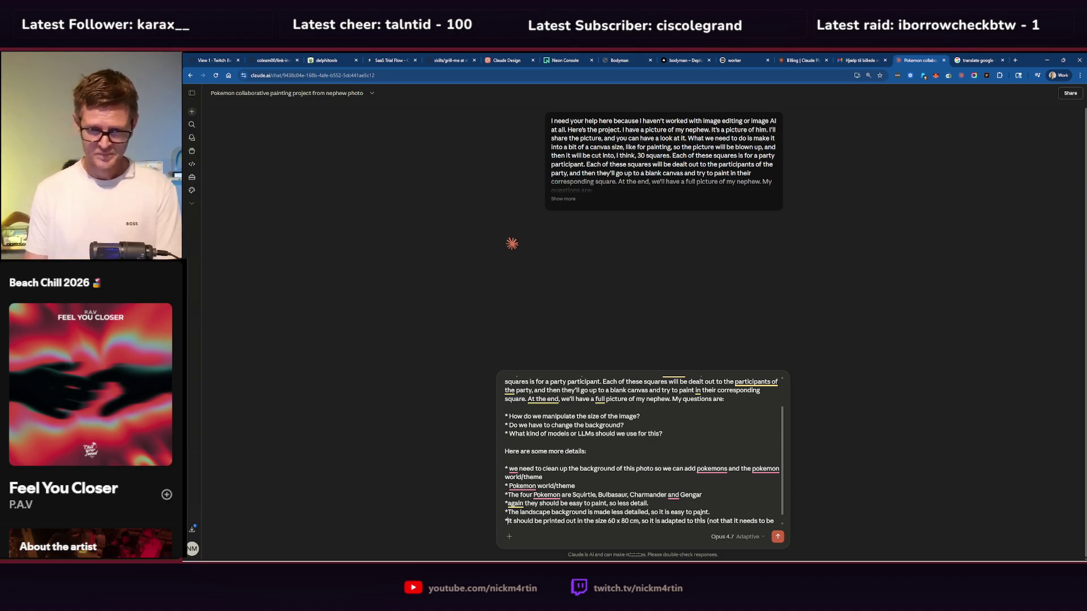
scroll(700, 518, "down", 1)
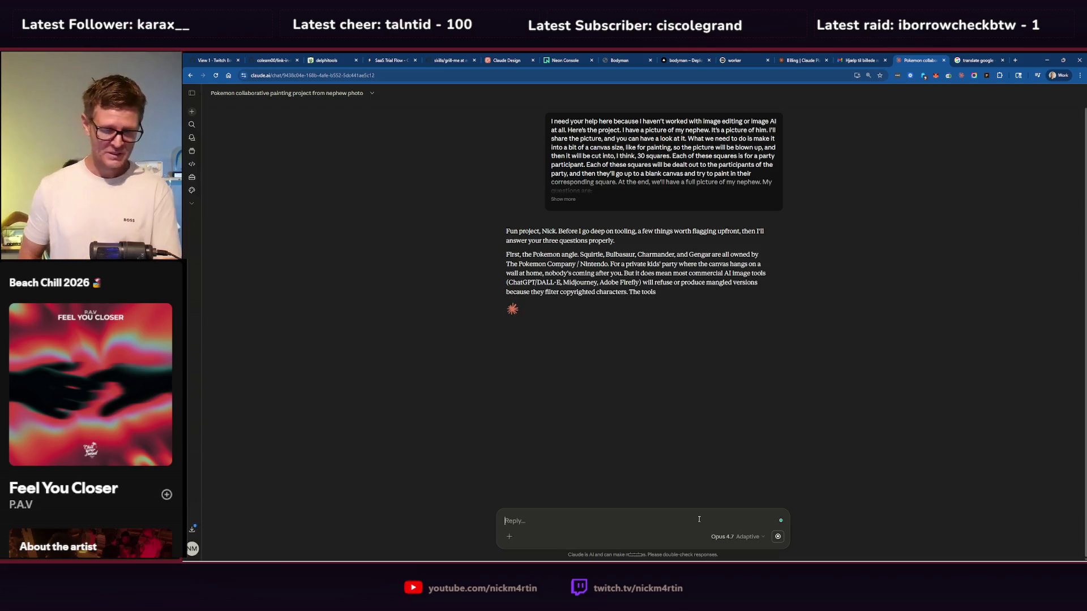
Glance through other windows, then stay on Claude while its 60x80 cm print-sizing reply streams in.
key("alt+Tab")
key("alt+Tab")
key("alt+Tab")
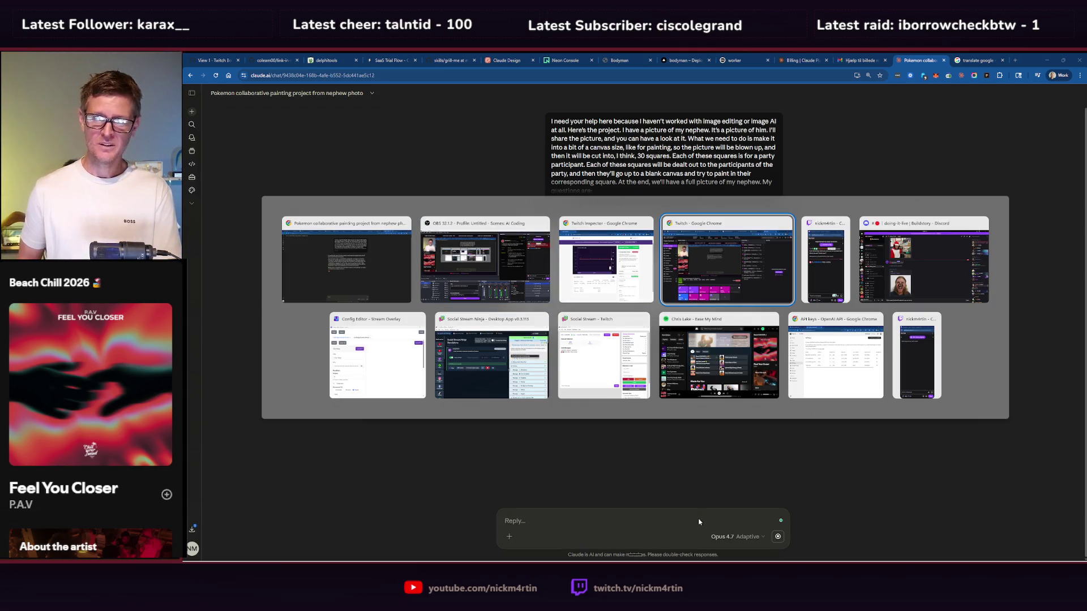
key("Escape")
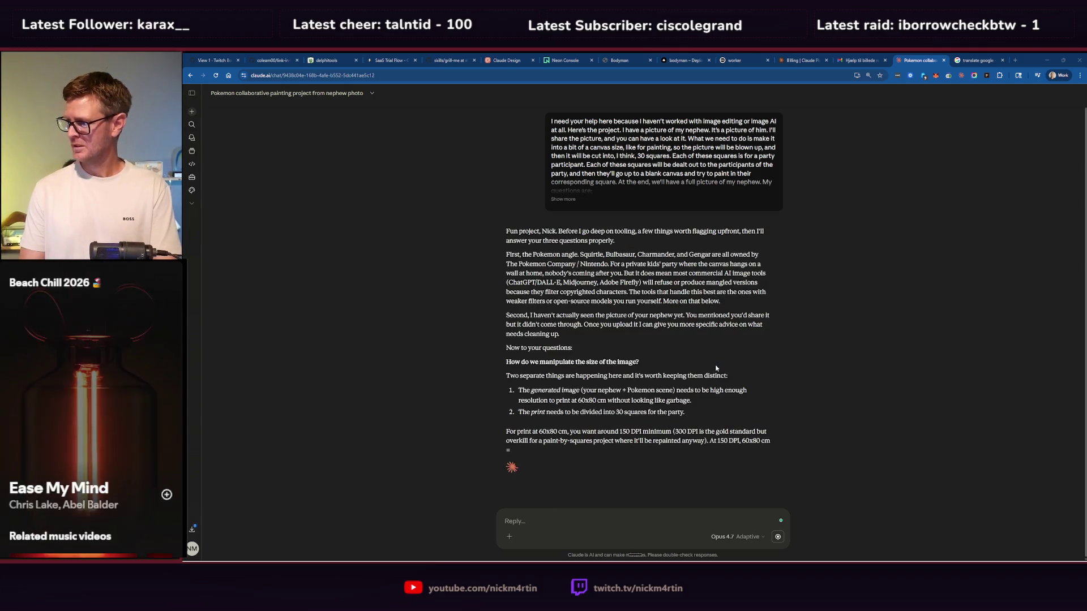
key("alt+Tab")
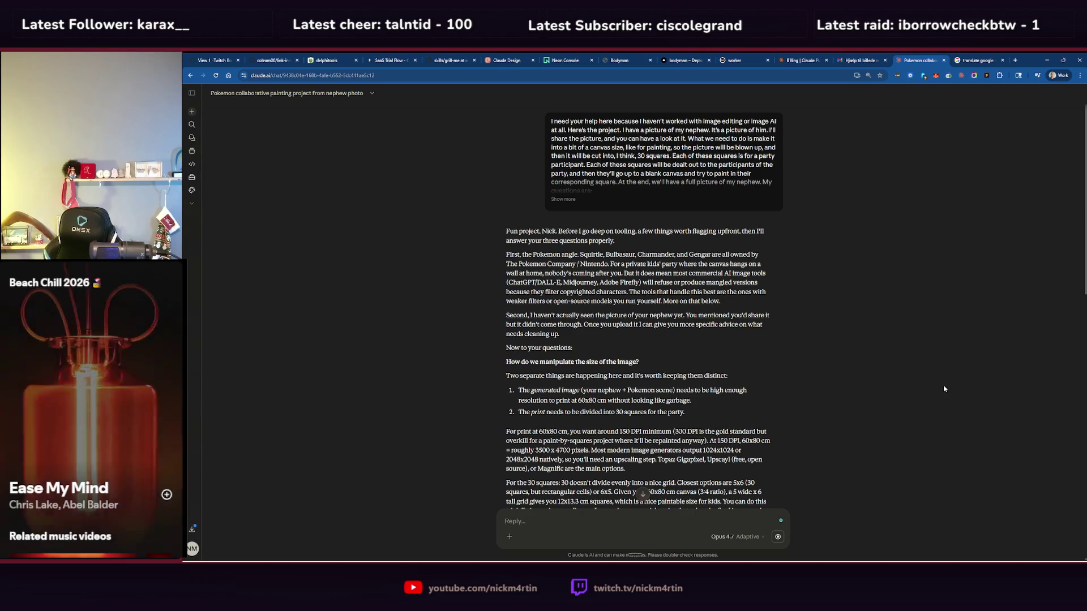
scroll(944, 389, "down", 15)
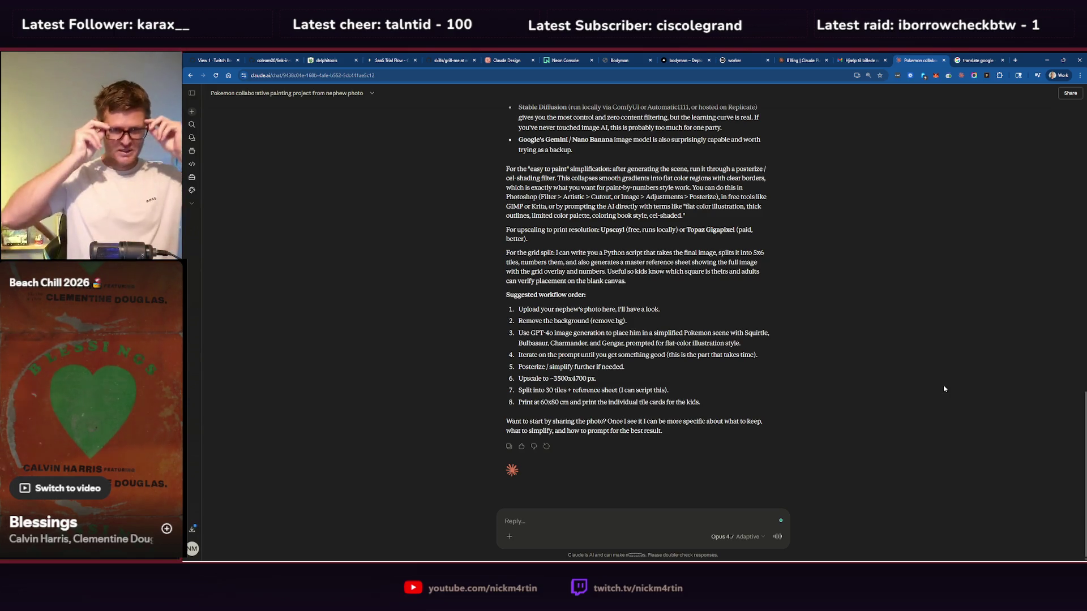
scroll(751, 372, "up", 6)
scroll(752, 372, "up", 5)
scroll(730, 358, "down", 2)
scroll(712, 197, "up", 1)
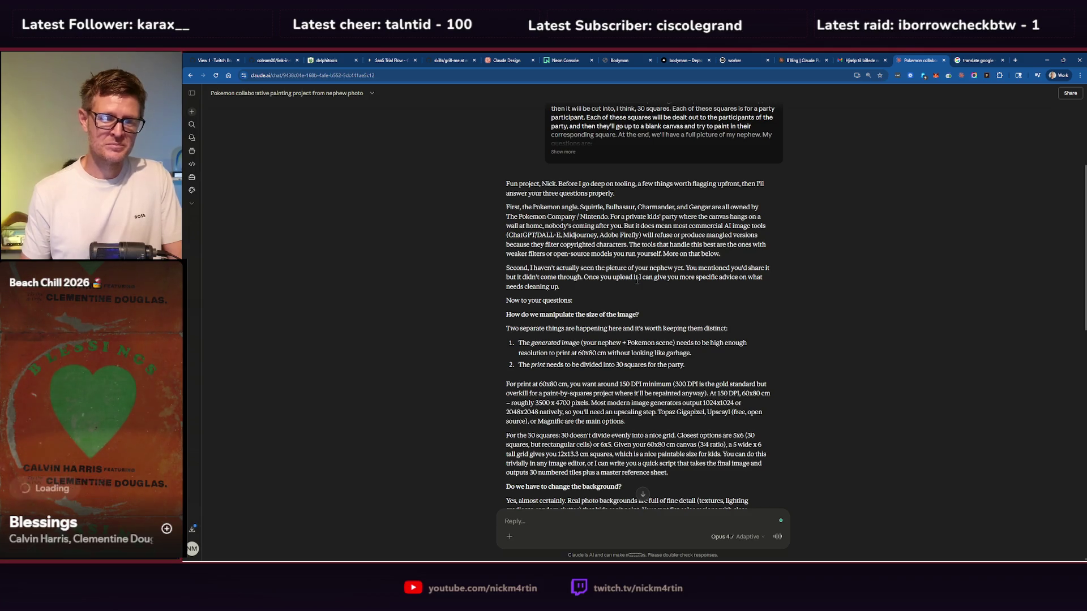
scroll(637, 279, "down", 2)
scroll(616, 289, "down", 1)
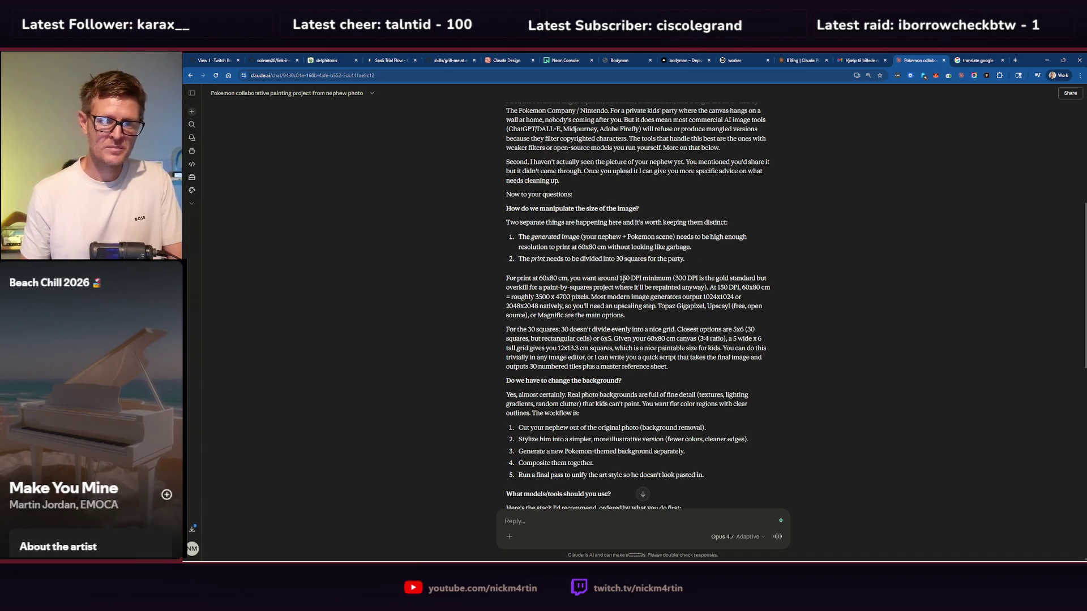
scroll(609, 285, "down", 1)
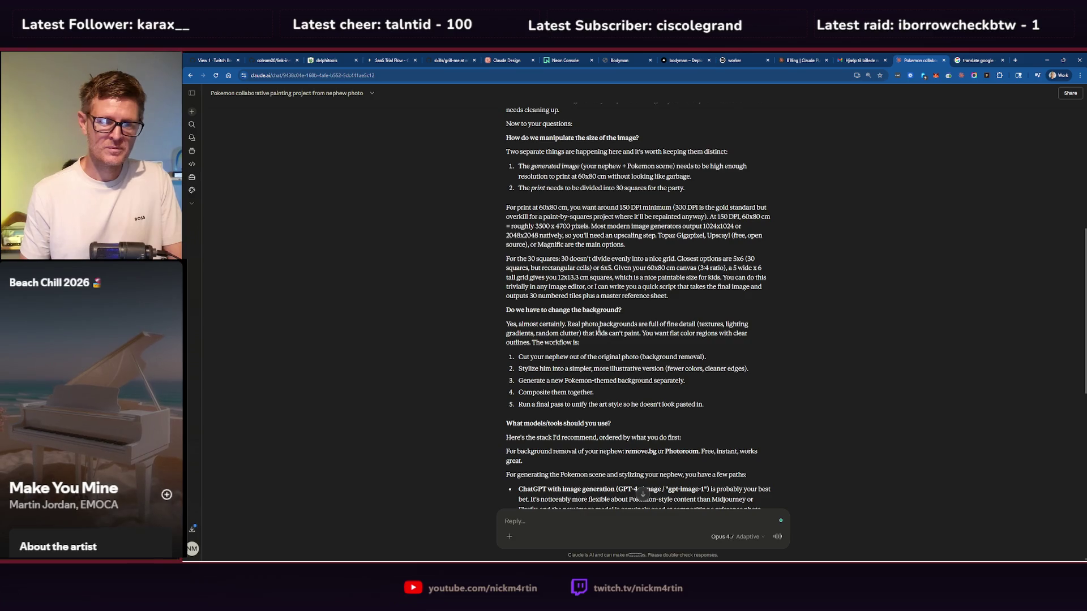
scroll(630, 315, "down", 1)
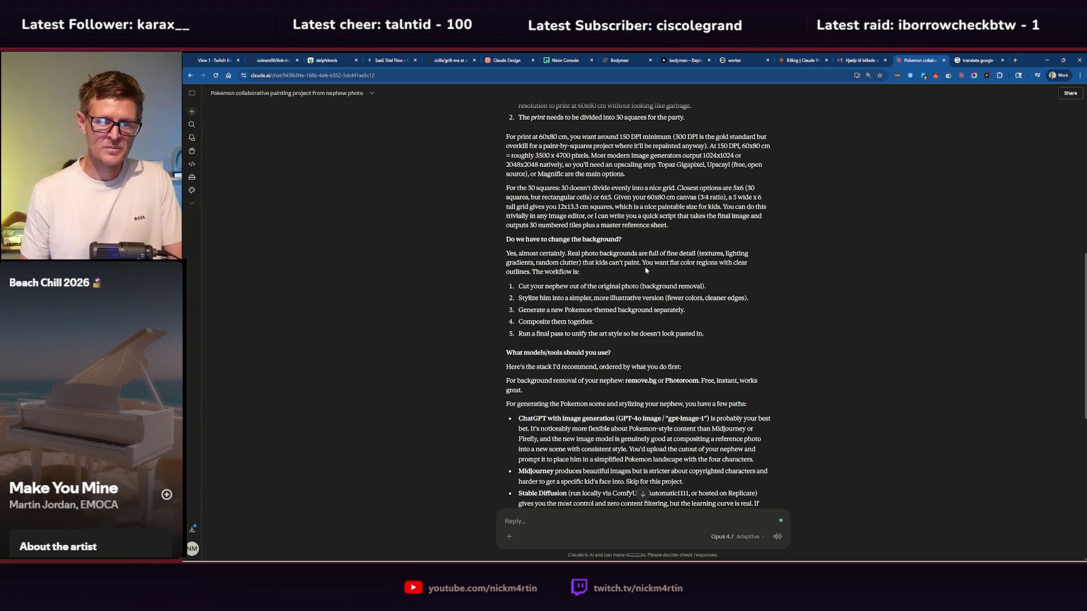
scroll(612, 263, "down", 1)
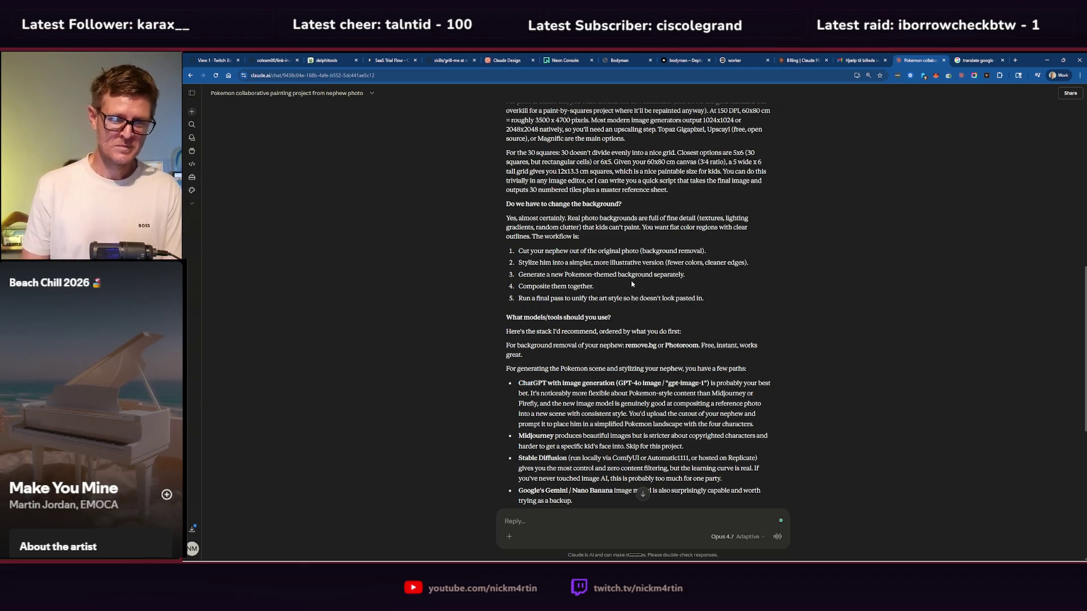
scroll(623, 277, "down", 3)
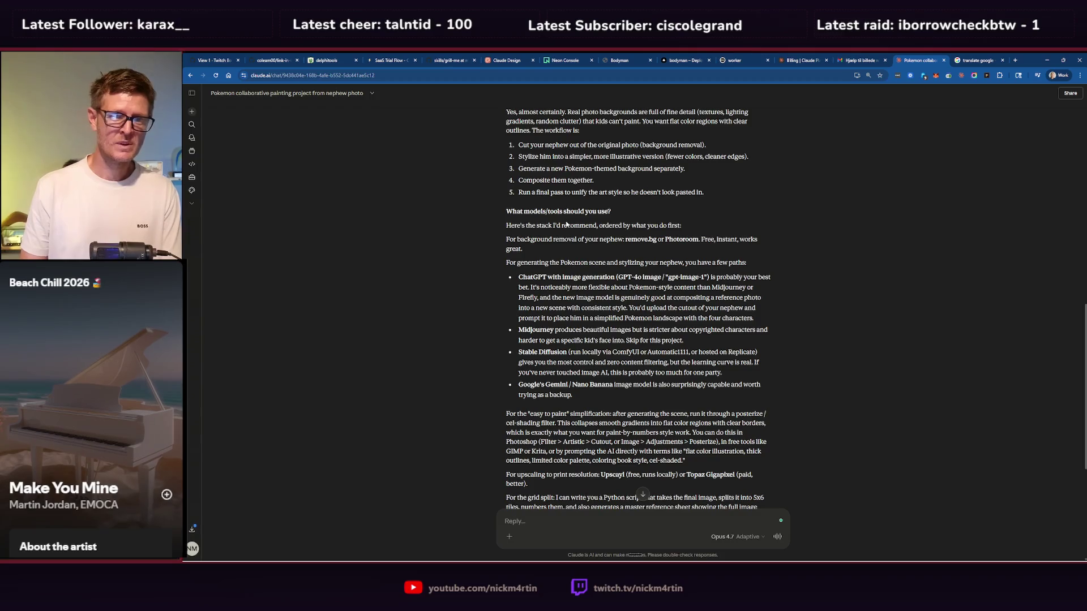
scroll(617, 253, "down", 1)
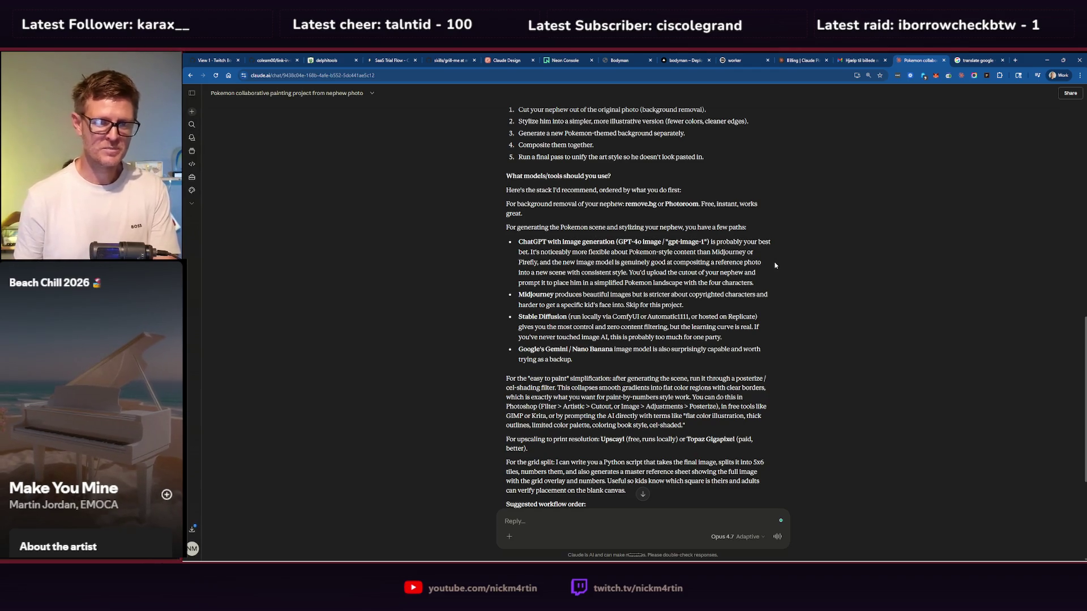
scroll(775, 266, "down", 4)
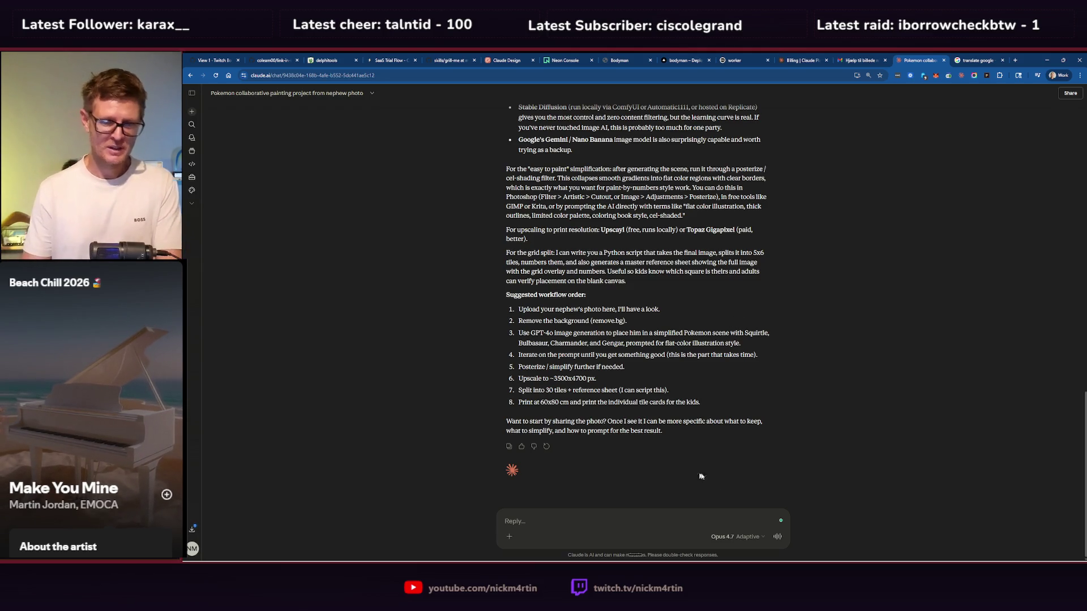
key("alt+Tab")
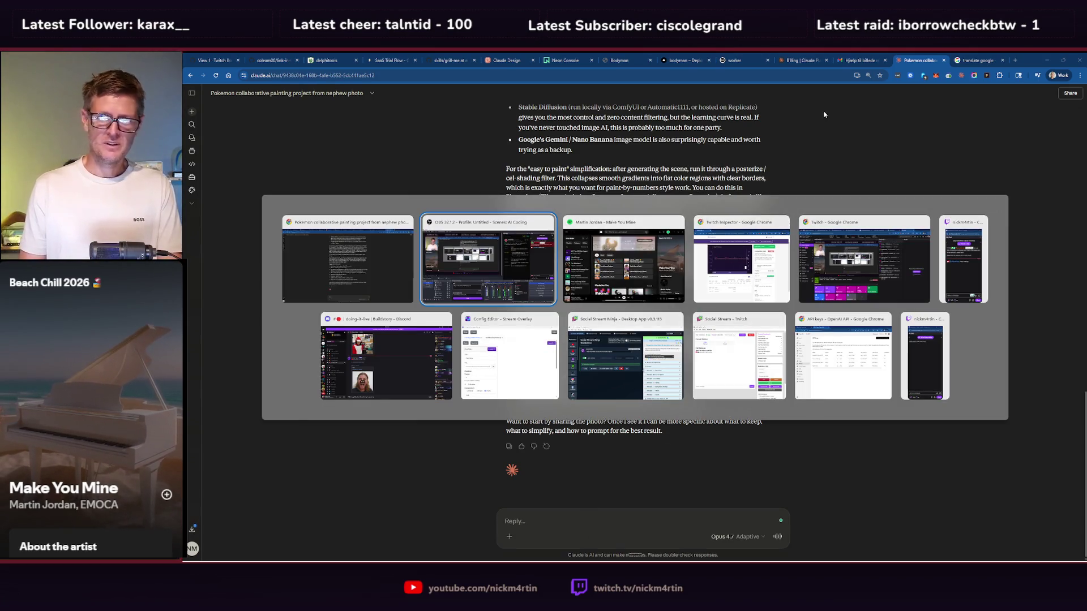
Open the nephew's email and download its photo into a new Desktop folder named 'tristan'.
key("Escape")
left_click(860, 60)
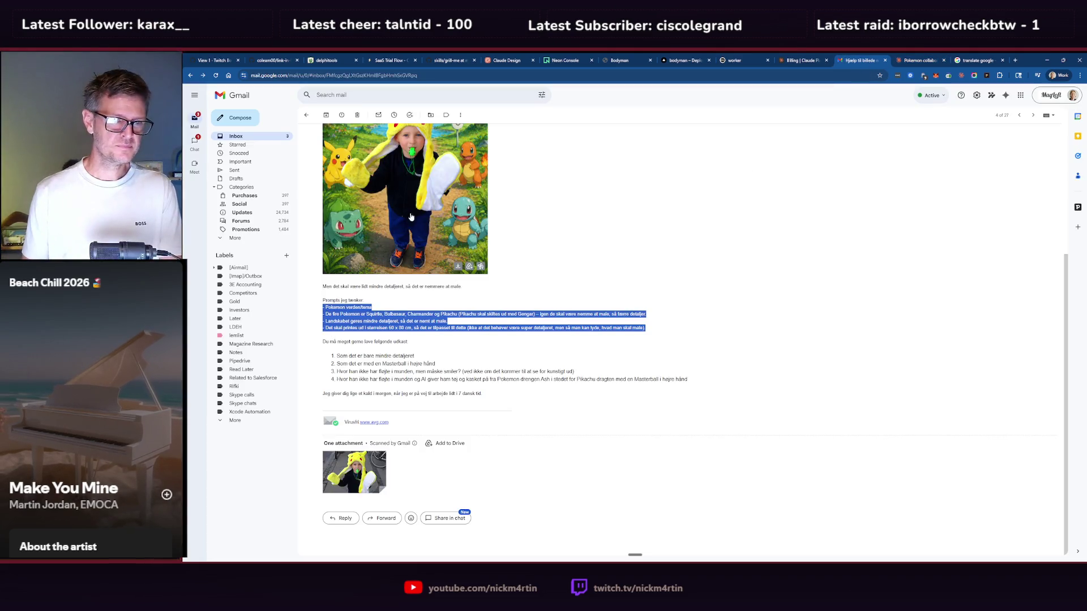
scroll(387, 215, "up", 3)
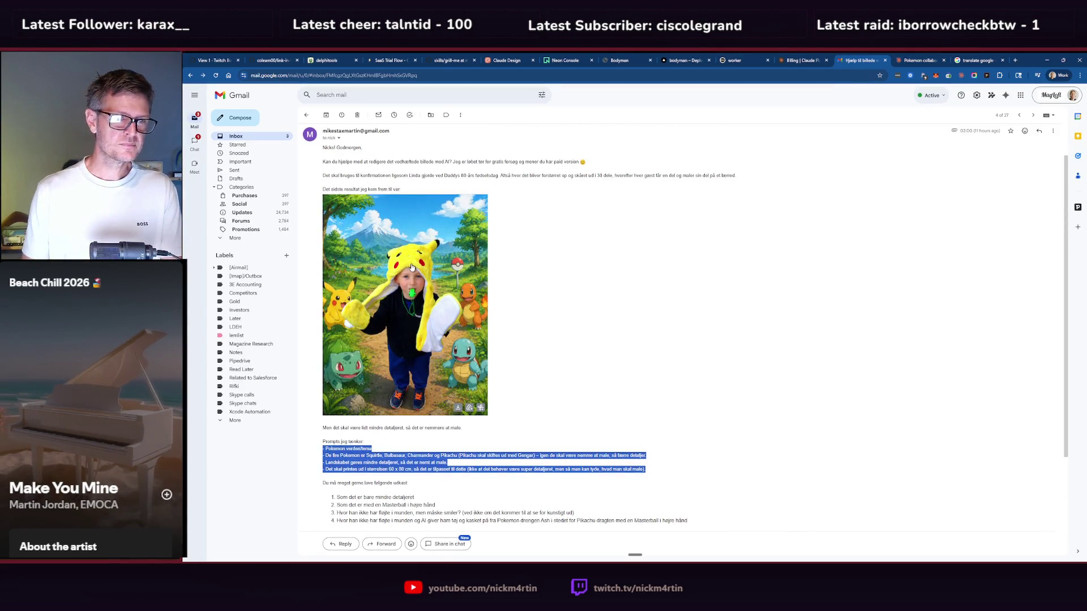
scroll(412, 267, "down", 3)
left_click(338, 486)
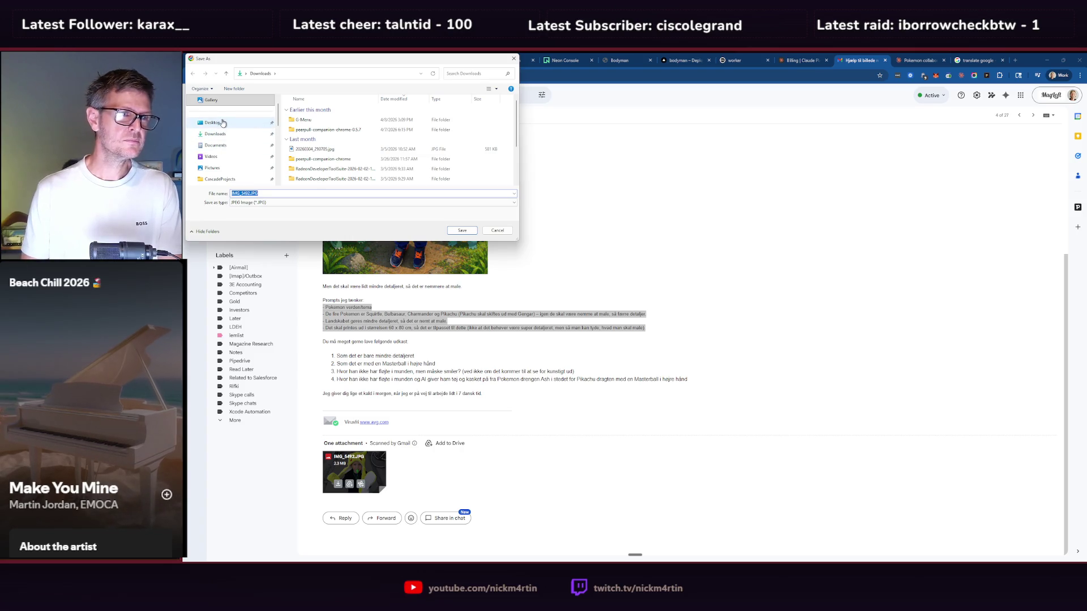
left_click(218, 123)
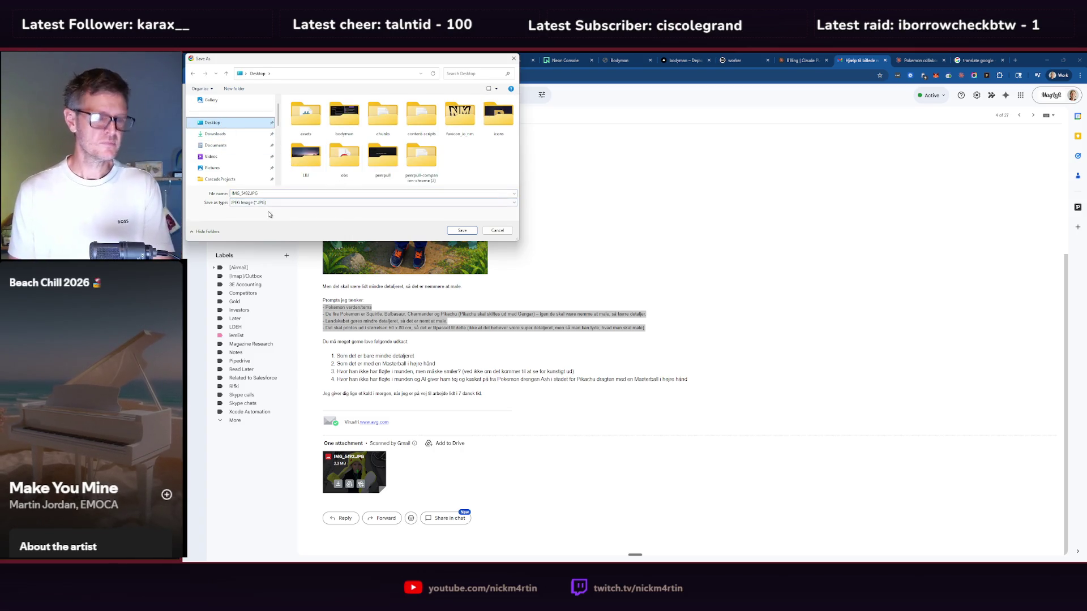
key("ctrl+shift+n")
type("tristan")
key("Return")
Save the attached photo as 'original' inside the tristan folder.
double_click(452, 162)
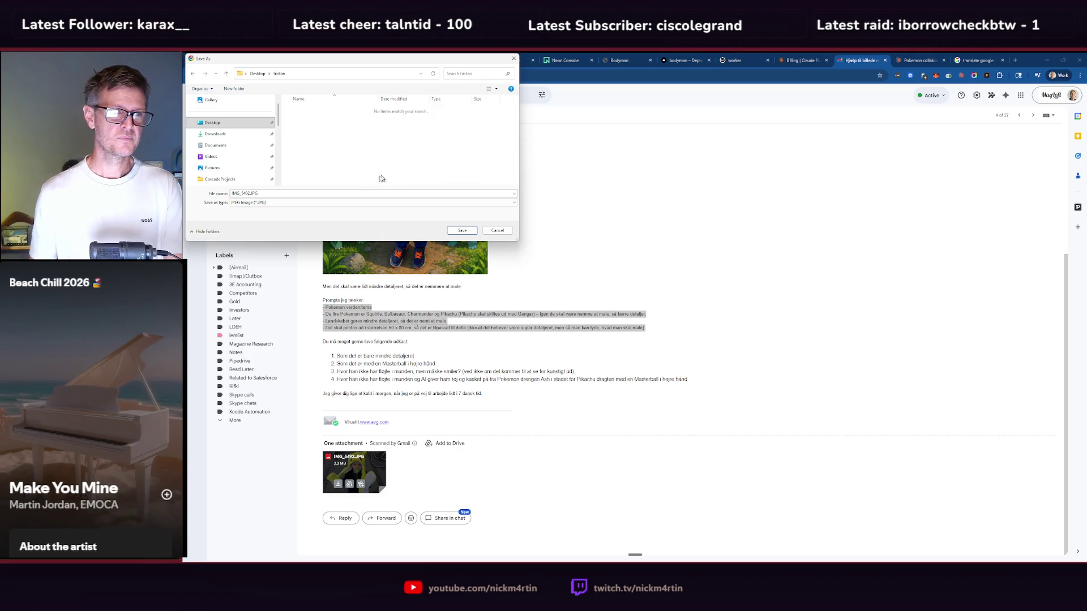
double_click(264, 193)
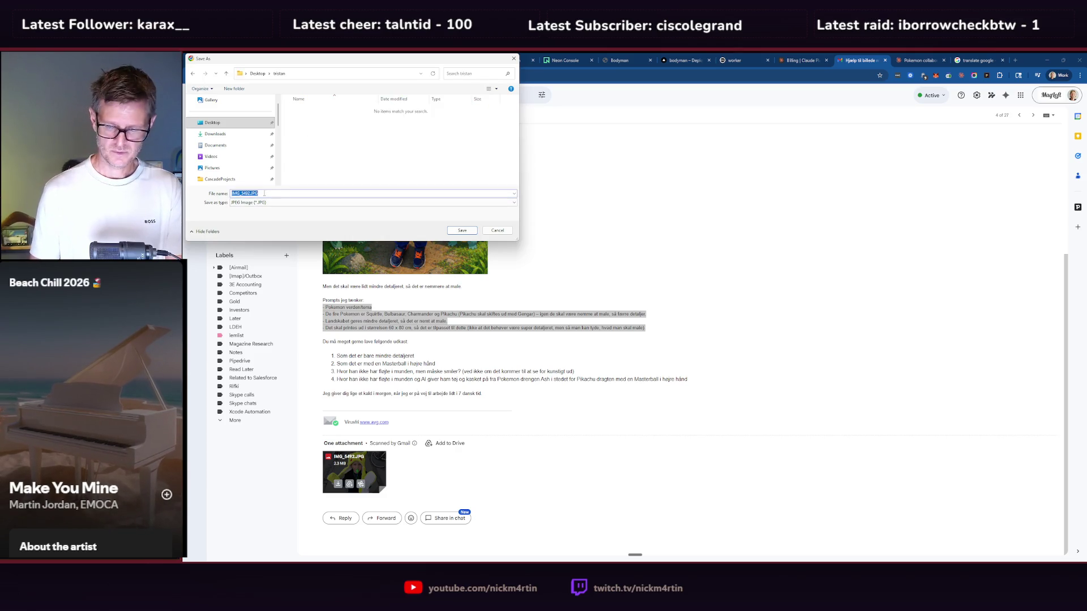
type("oi")
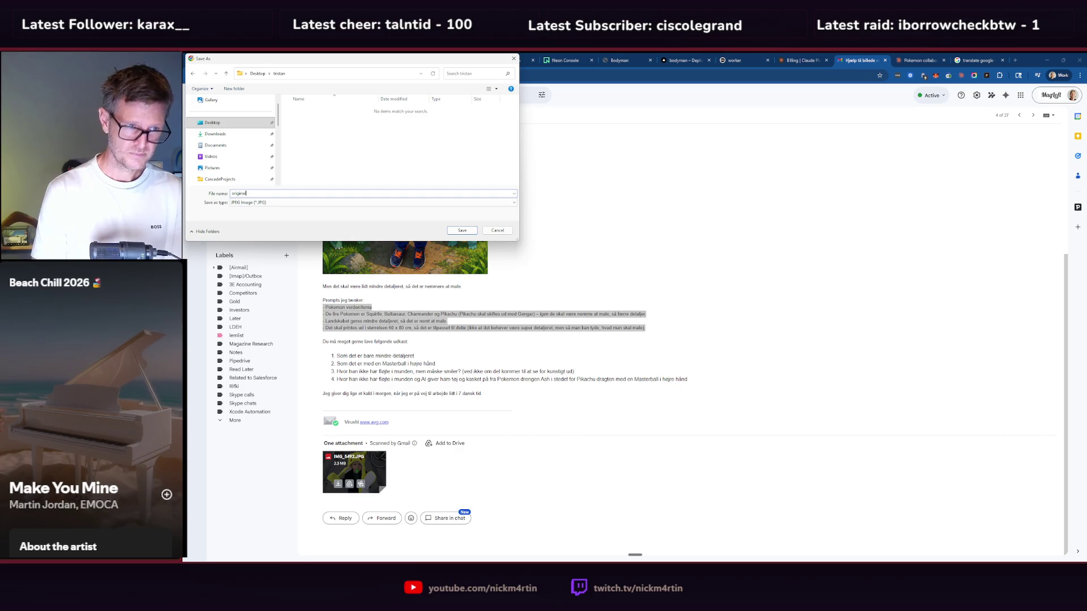
key("Return")
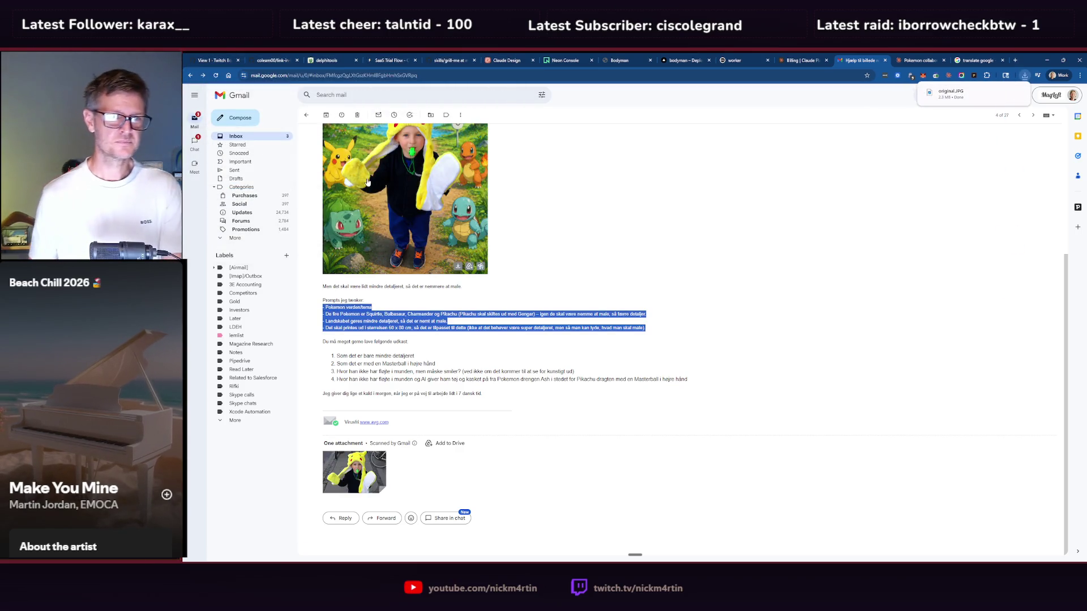
Save the email's inline Pokémon scene image as 'chatgpt'.
right_click(374, 185)
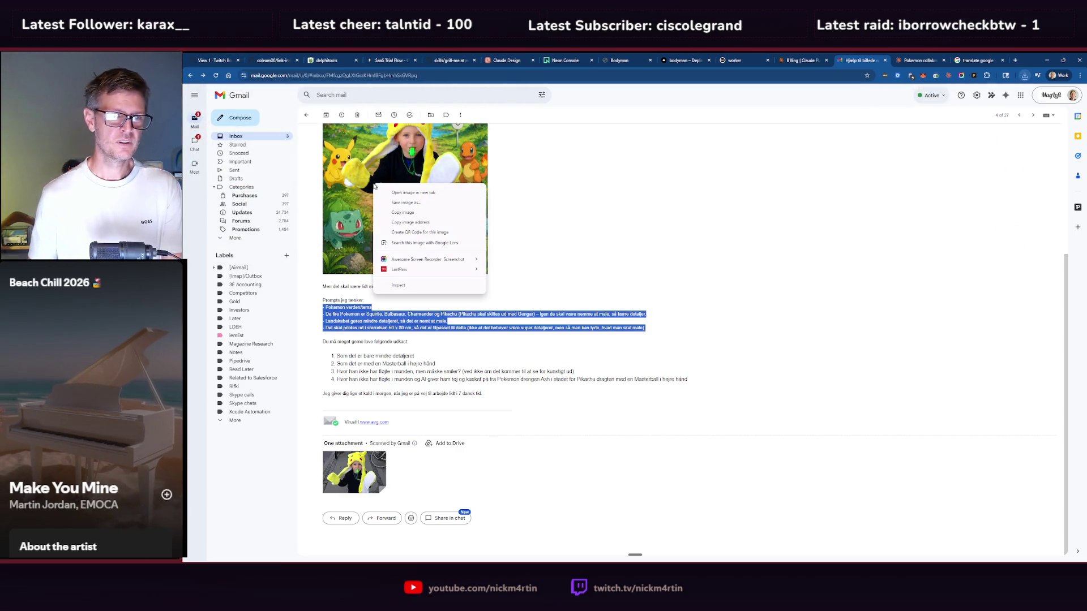
left_click(426, 204)
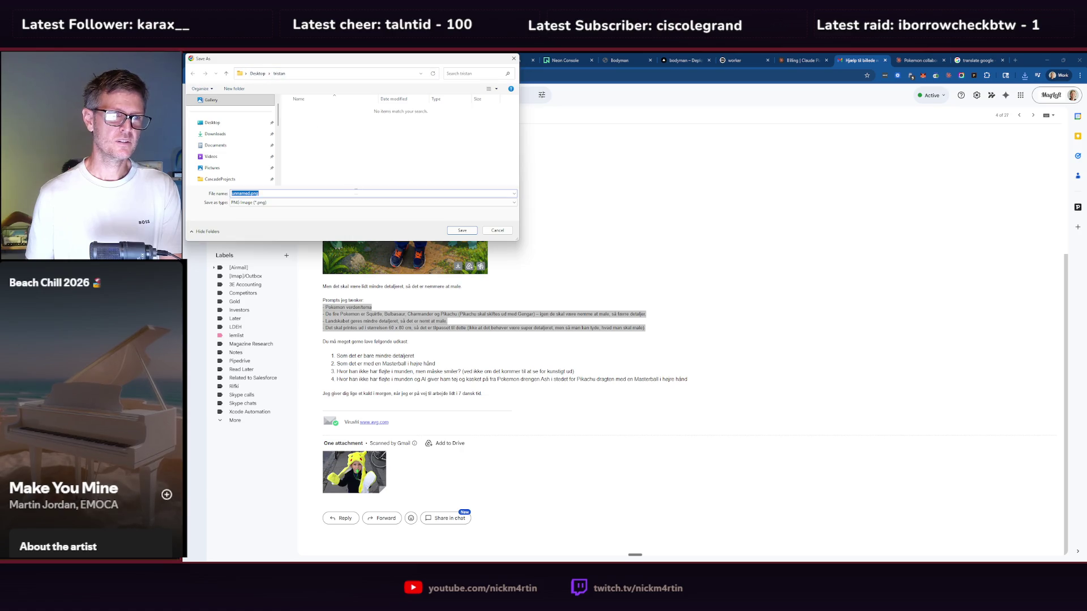
type("chatgpt")
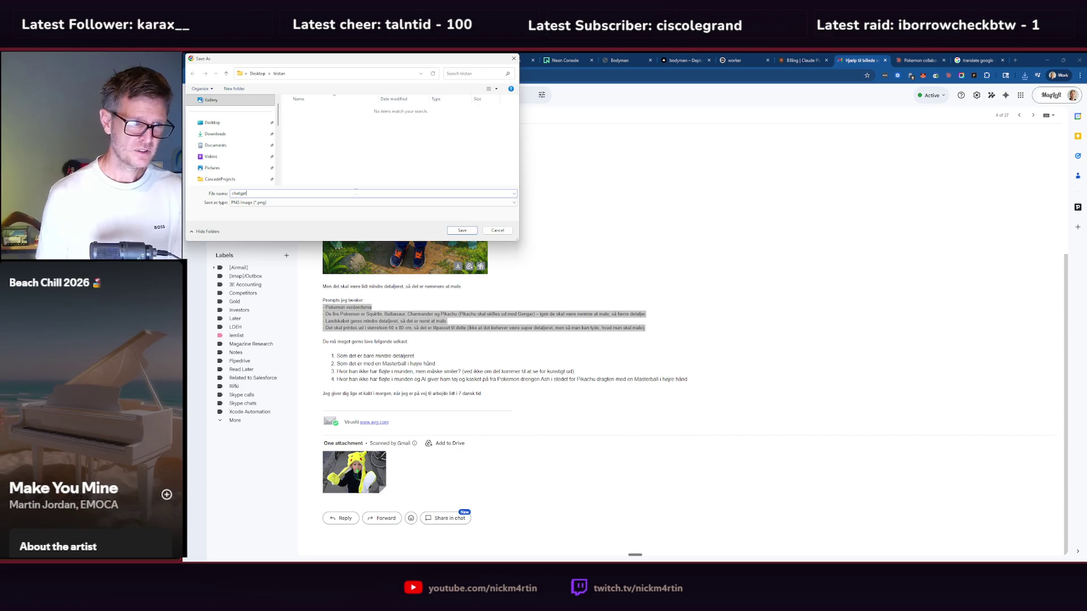
key("Return")
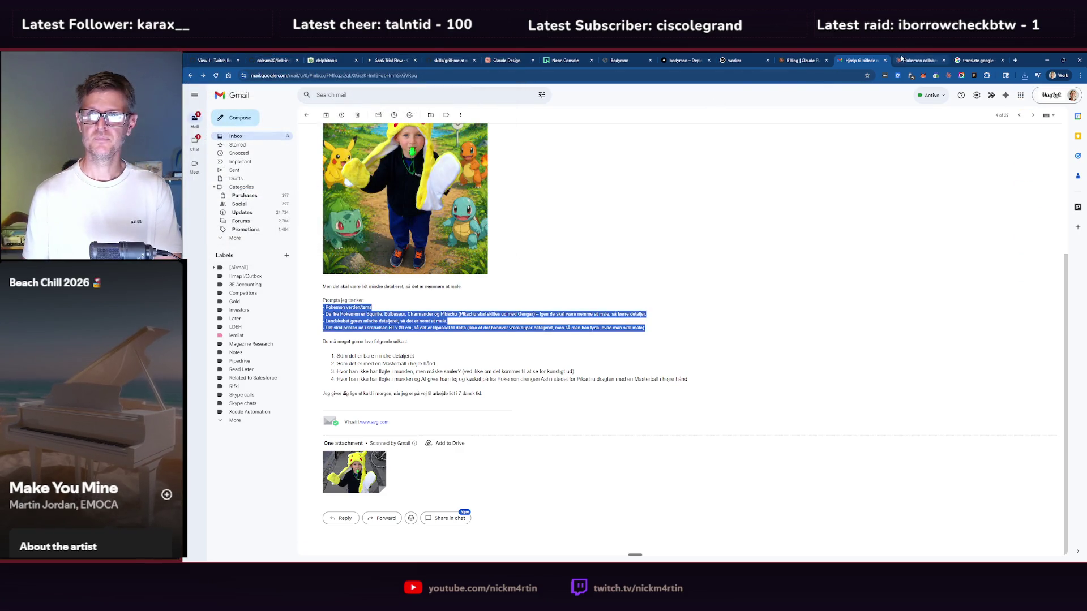
Attach chatgpt.png and original.JPG from Desktop\tristan to a new reply in the Pokémon chat.
left_click(913, 62)
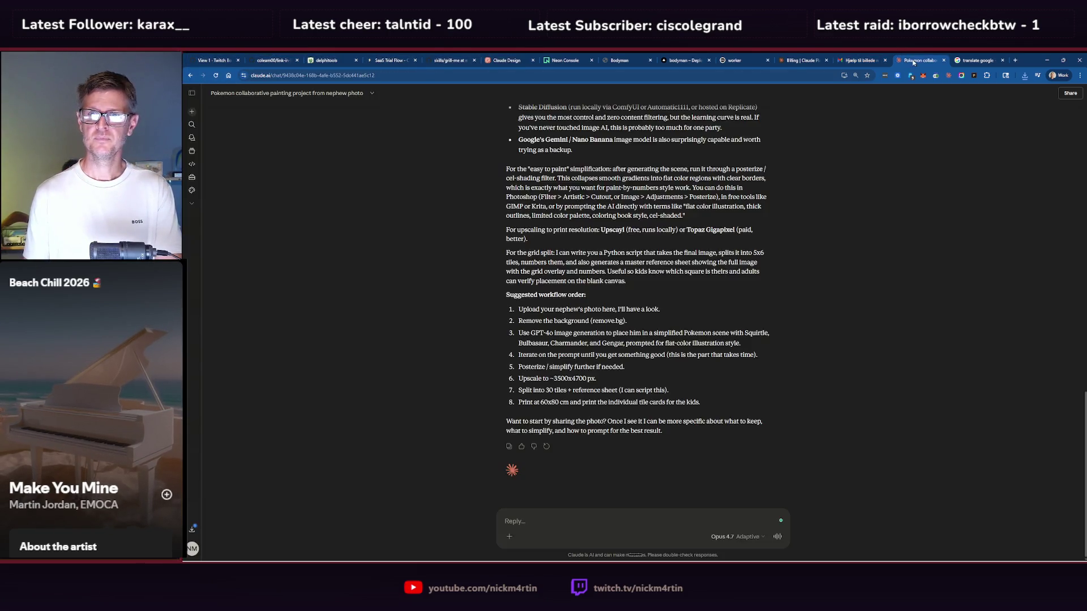
left_click(509, 537)
left_click(555, 421)
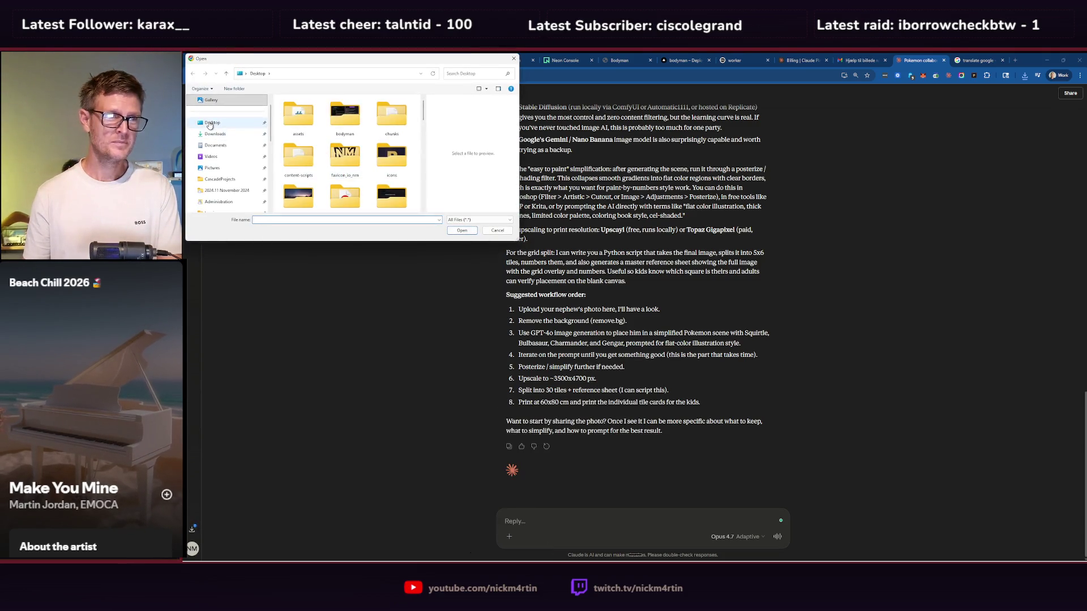
left_click(212, 122)
scroll(286, 134, "down", 5)
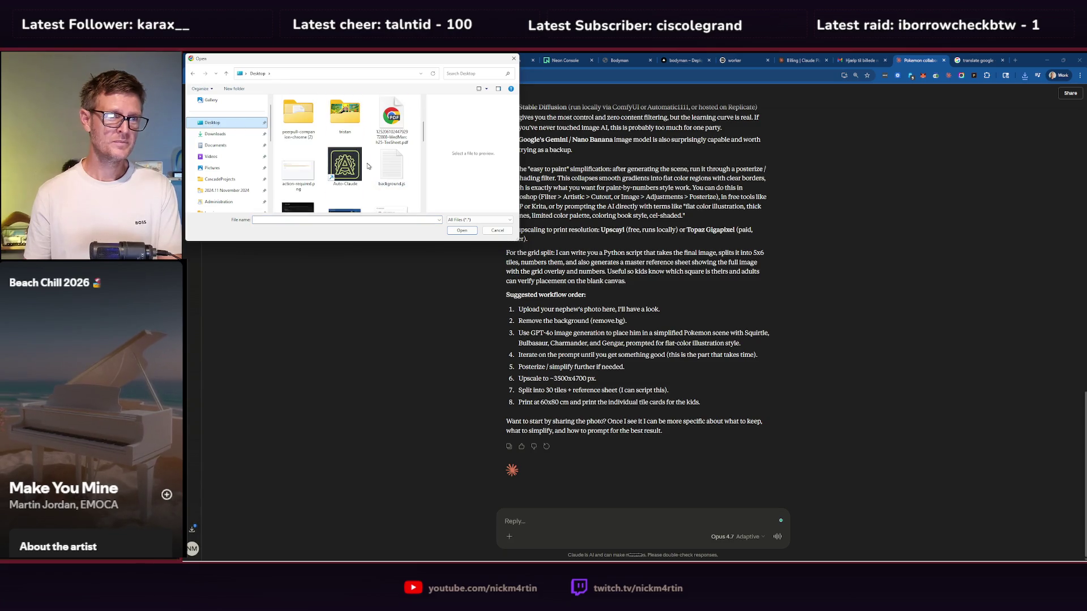
double_click(350, 132)
left_click(298, 116)
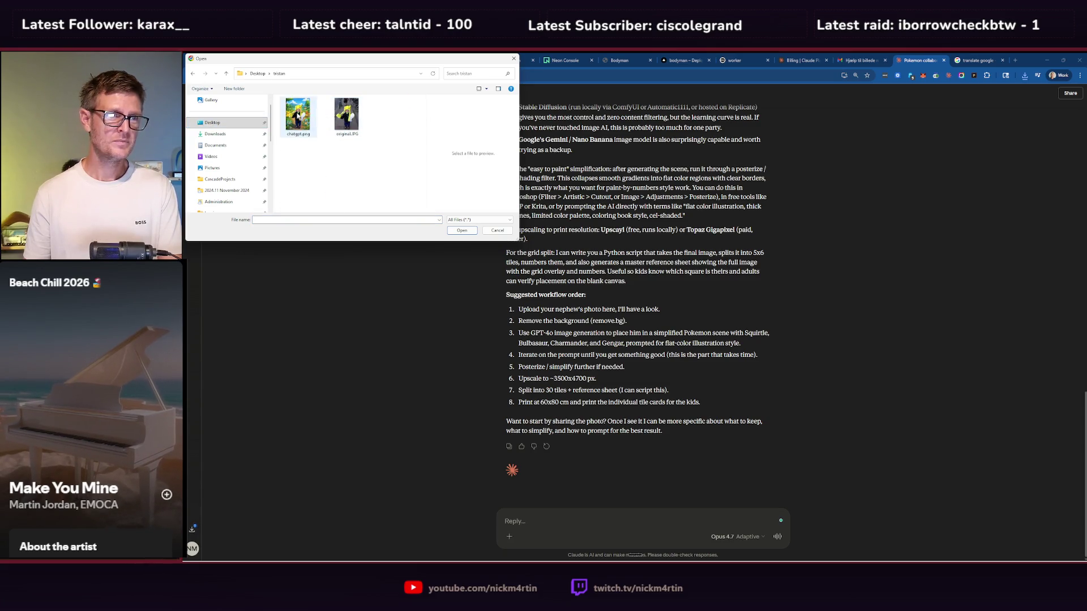
left_click(339, 118, "ctrl")
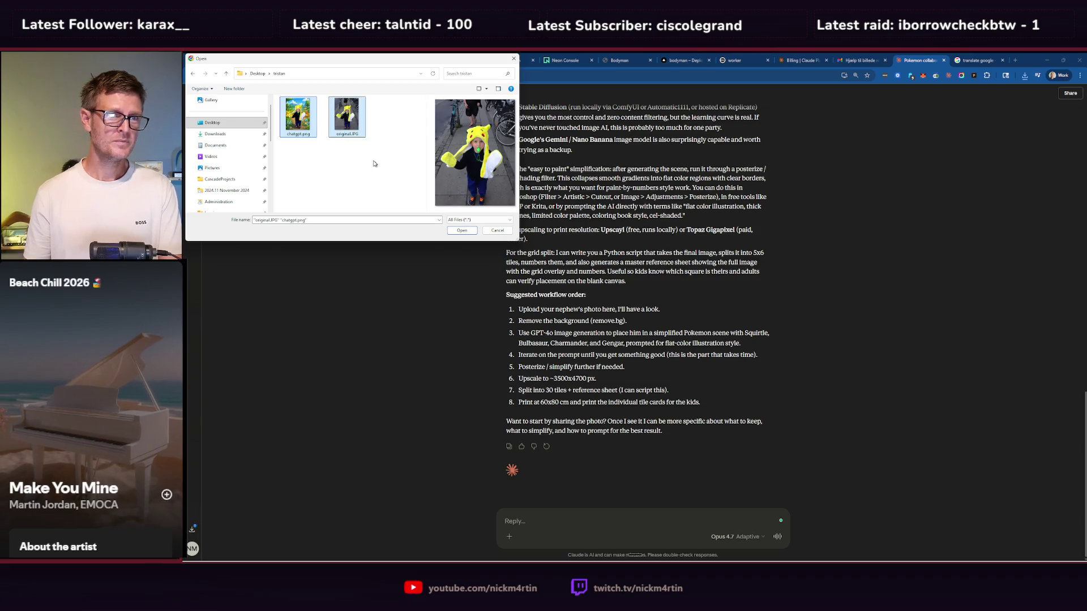
left_click(459, 231)
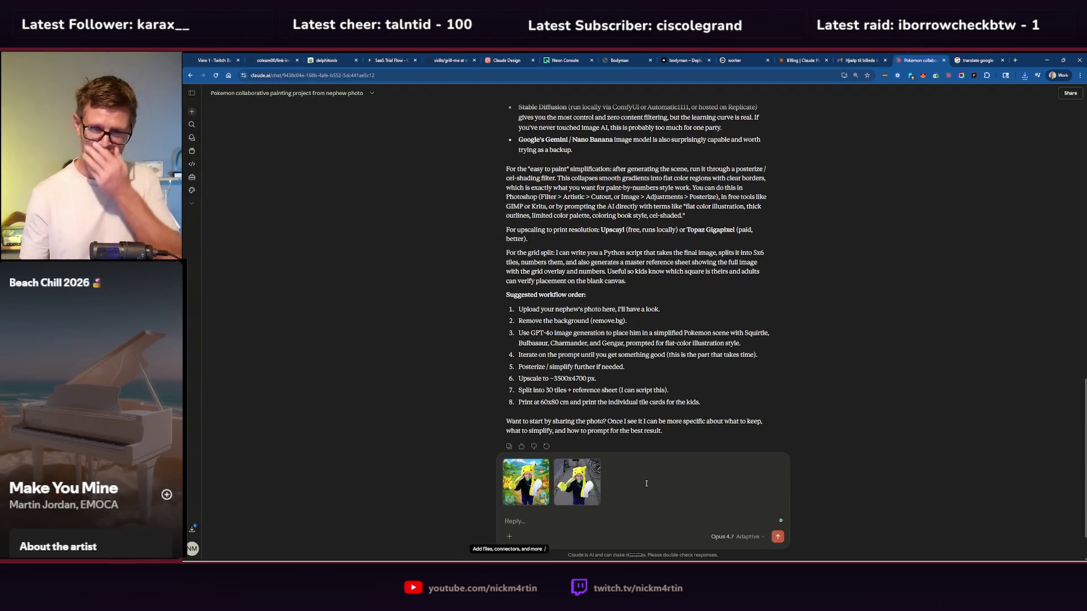
left_click(529, 527)
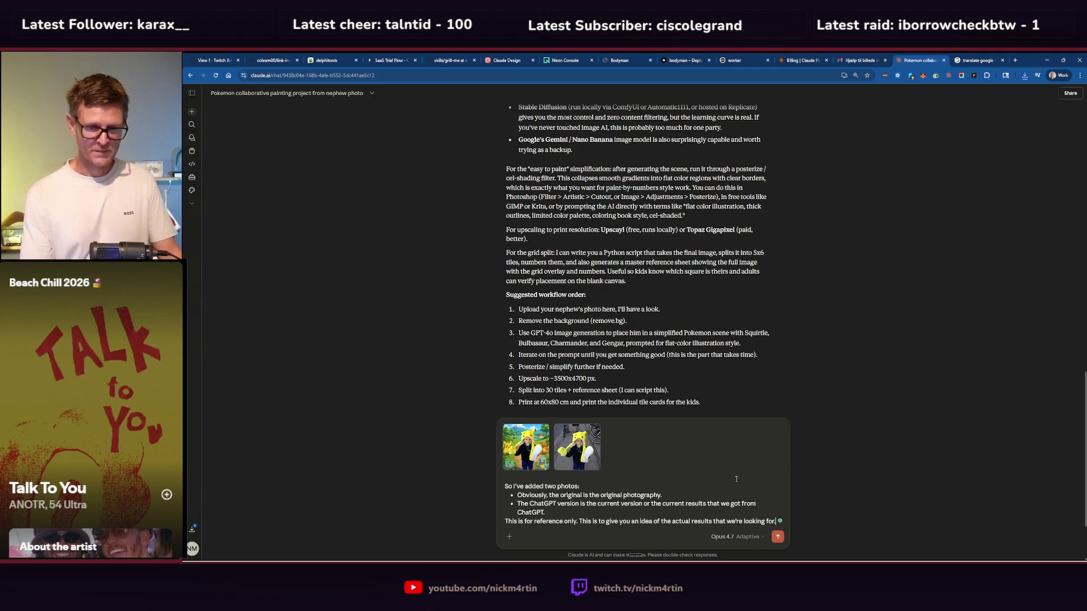
Send the two photos with the reference note, then return to the Google Translate tab.
key("Return")
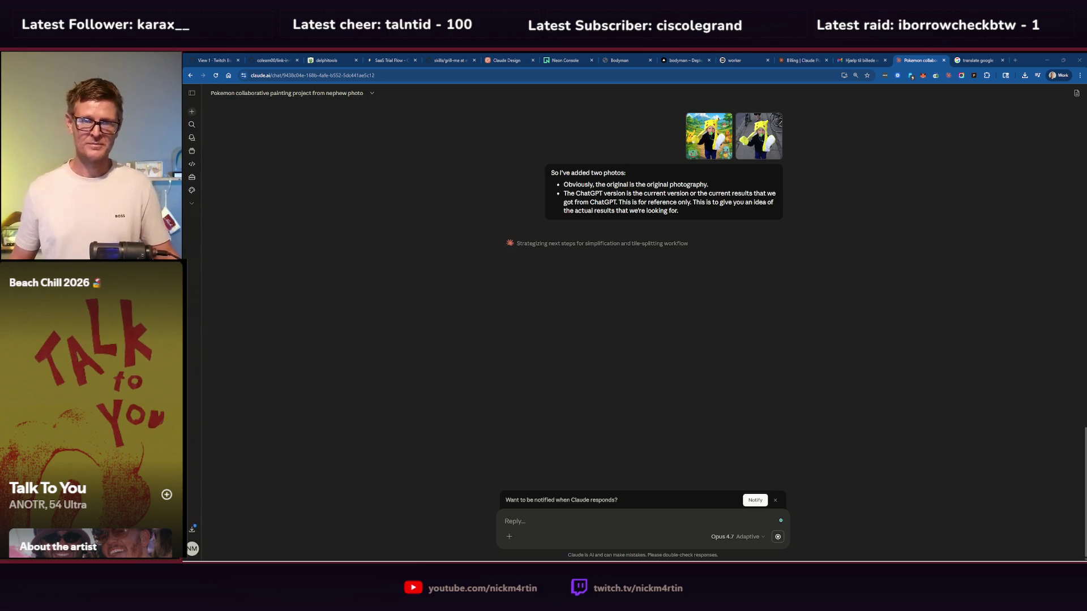
left_click(977, 59)
Search 'chatgpt', open the ChatGPT site, and sign in with the first Google account.
left_click(749, 77)
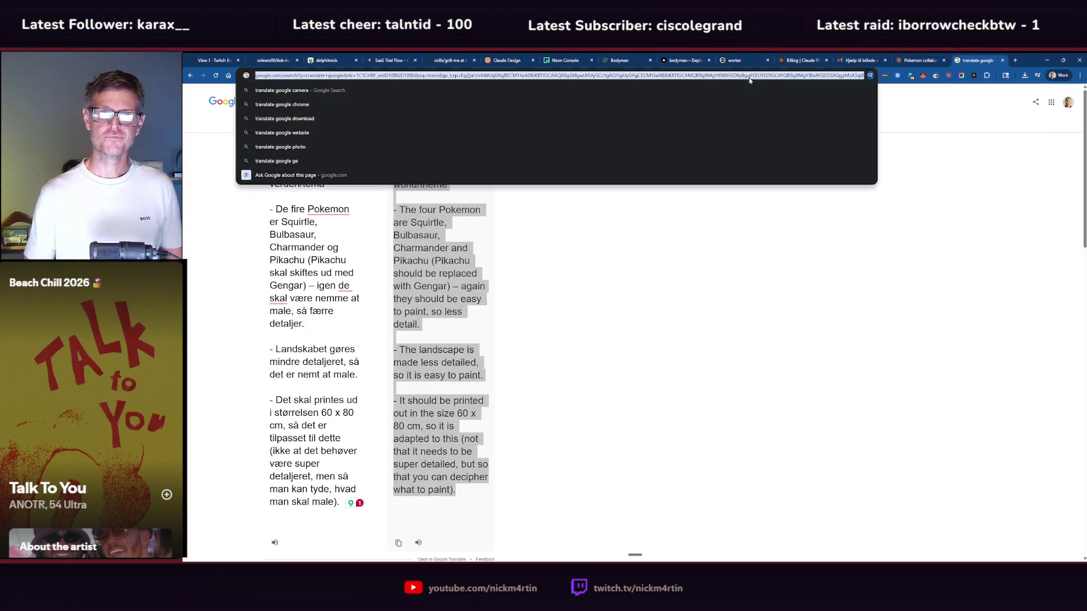
type("chatgp")
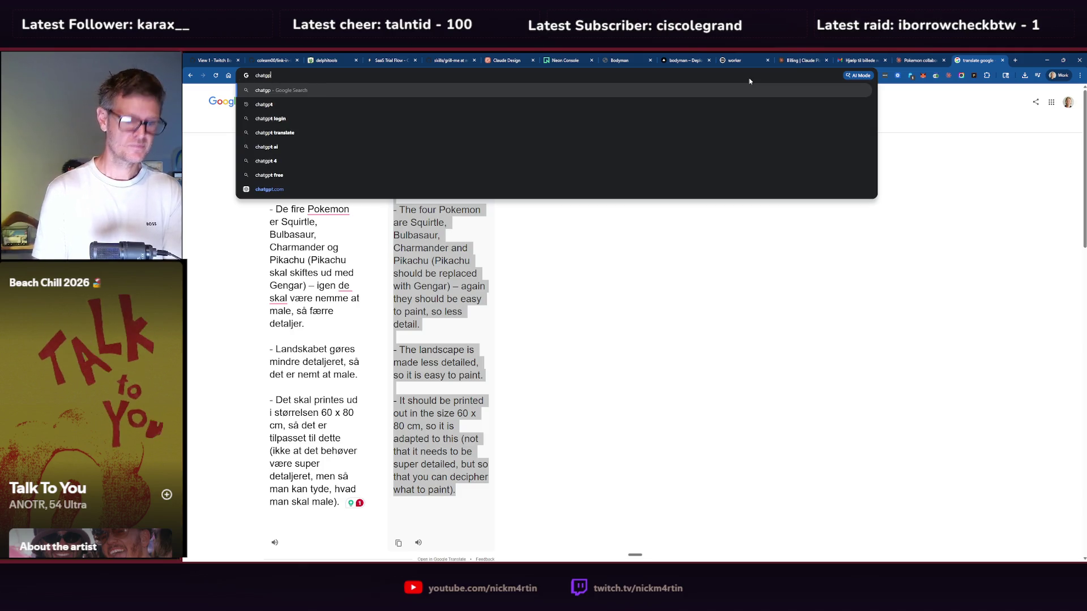
type("t")
key("Return")
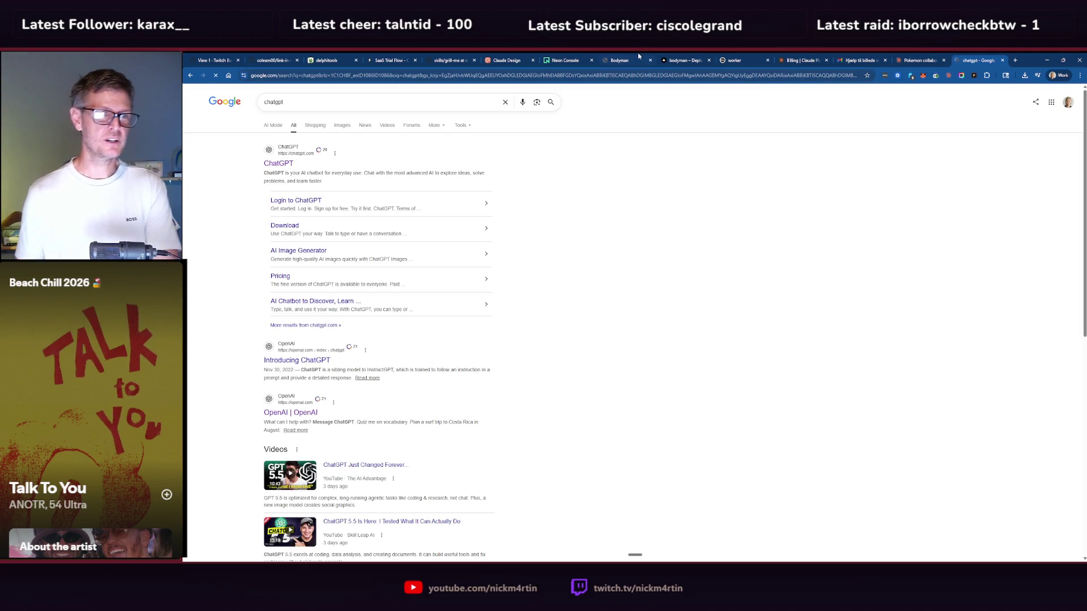
left_click(276, 165)
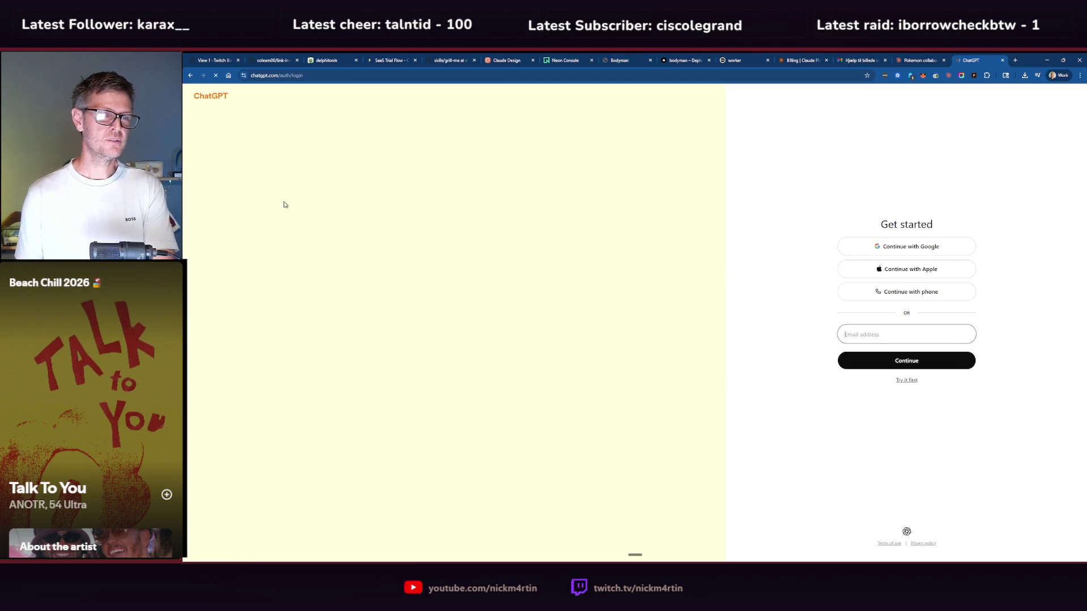
left_click(854, 251)
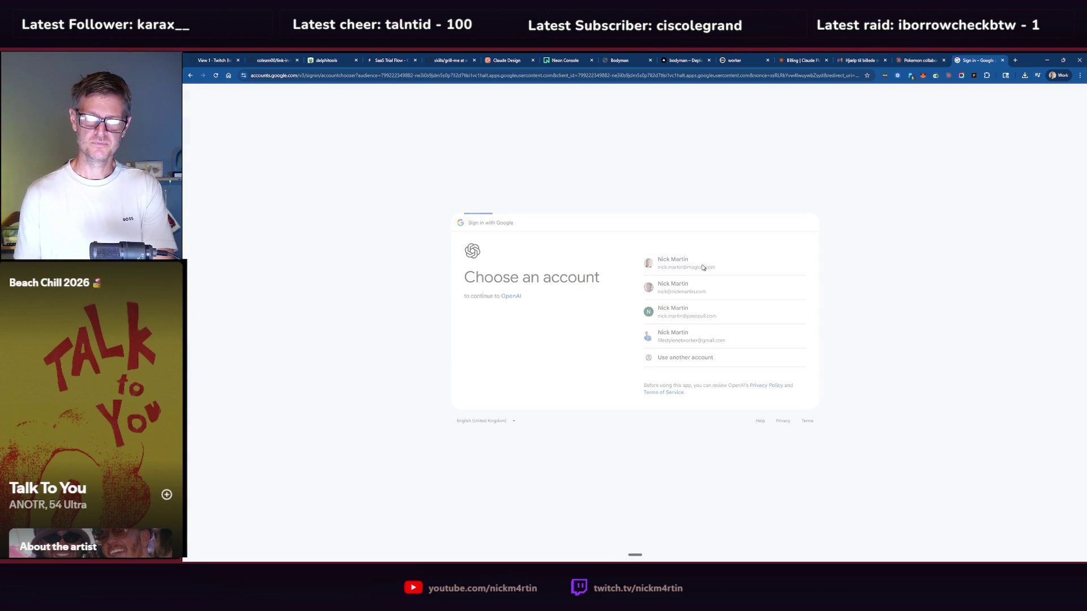
left_click(703, 267)
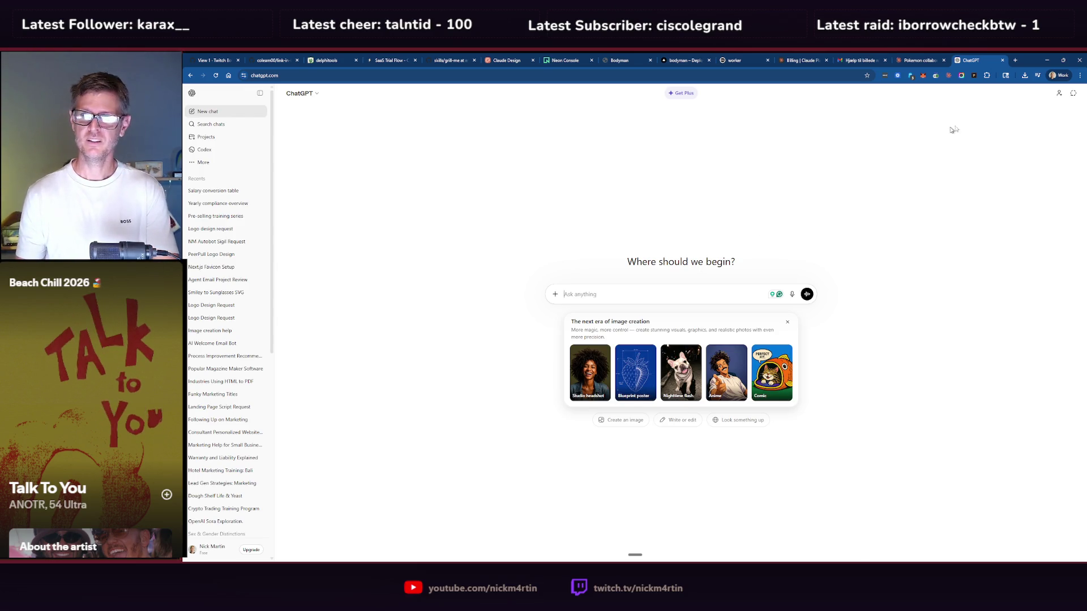
Switch ChatGPT's appearance theme to dark in Settings.
left_click(212, 548)
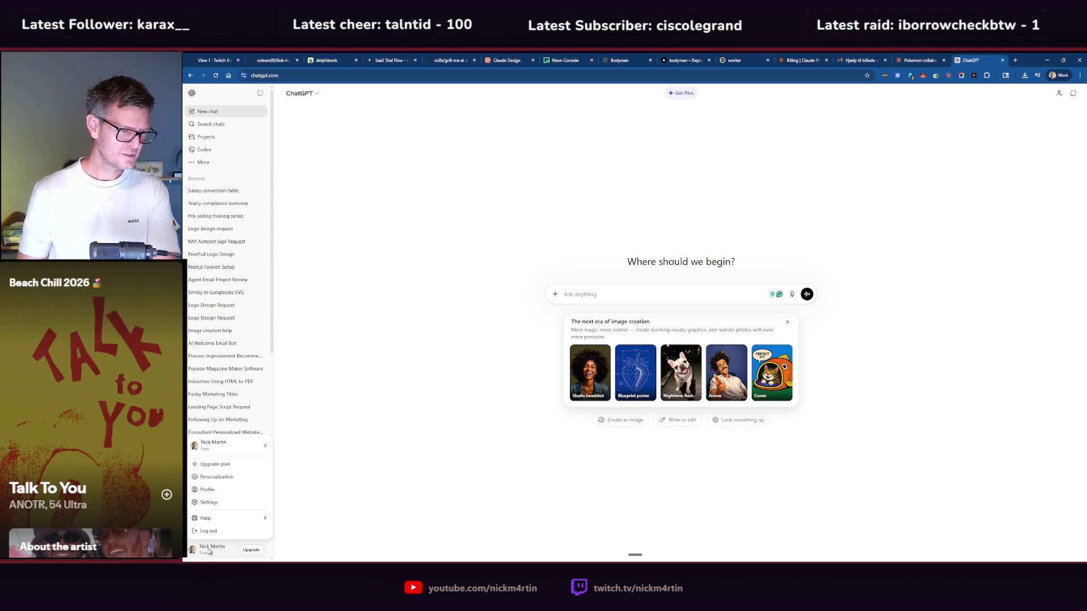
left_click(223, 503)
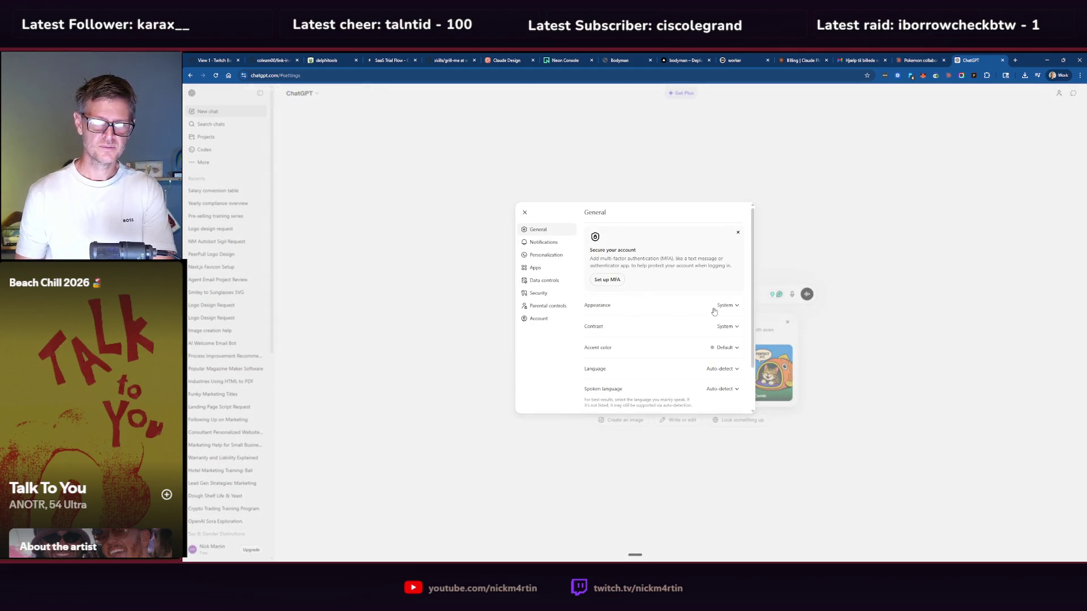
left_click(724, 306)
left_click(722, 334)
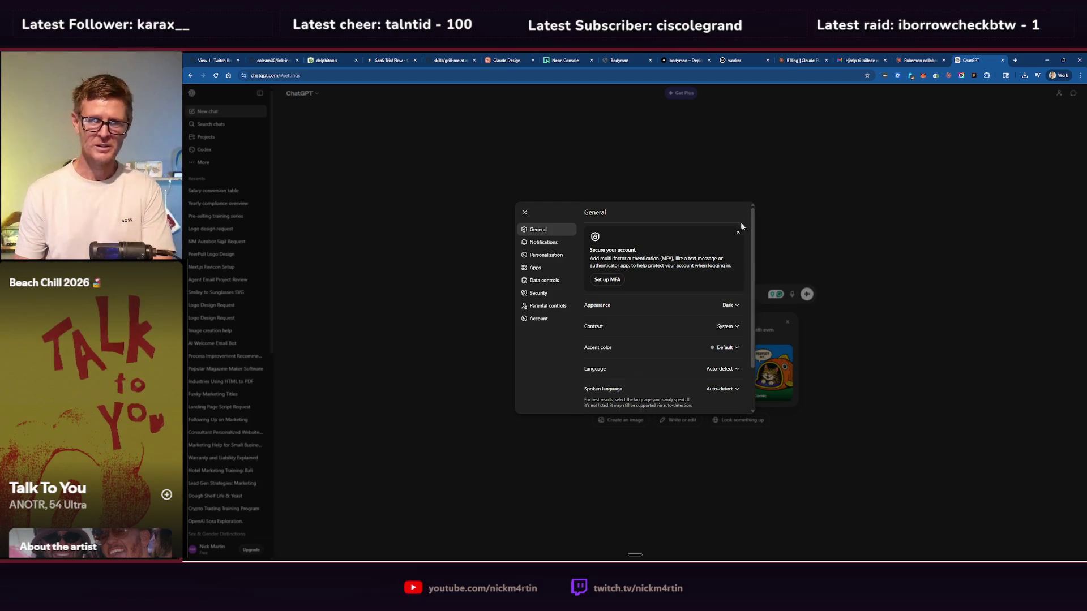
left_click(524, 213)
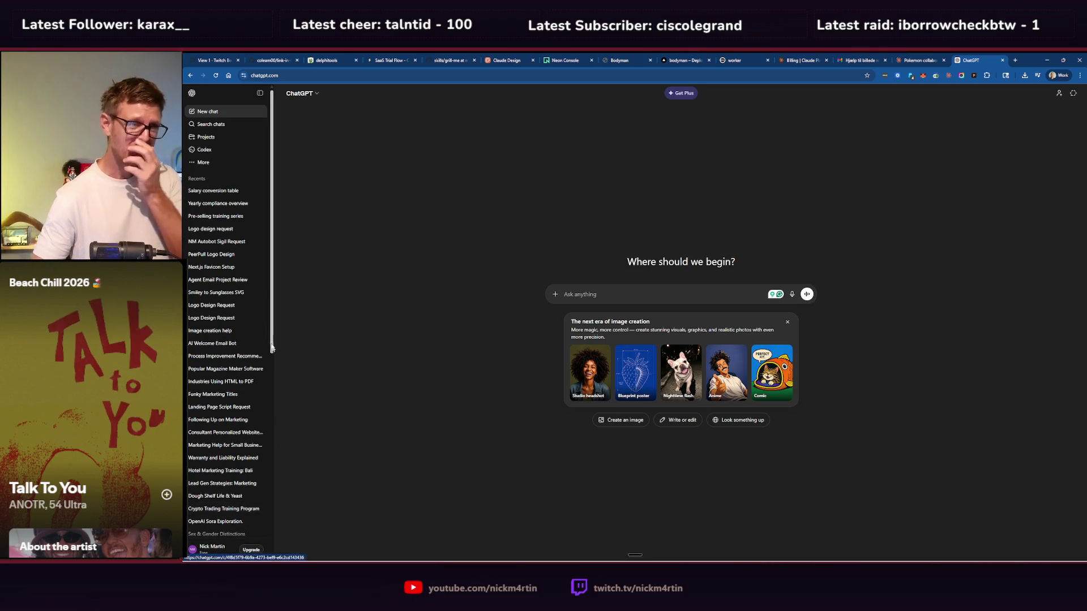
Expand the sidebar, review the account settings again, and start a new browser tab on Google.
left_click(214, 165)
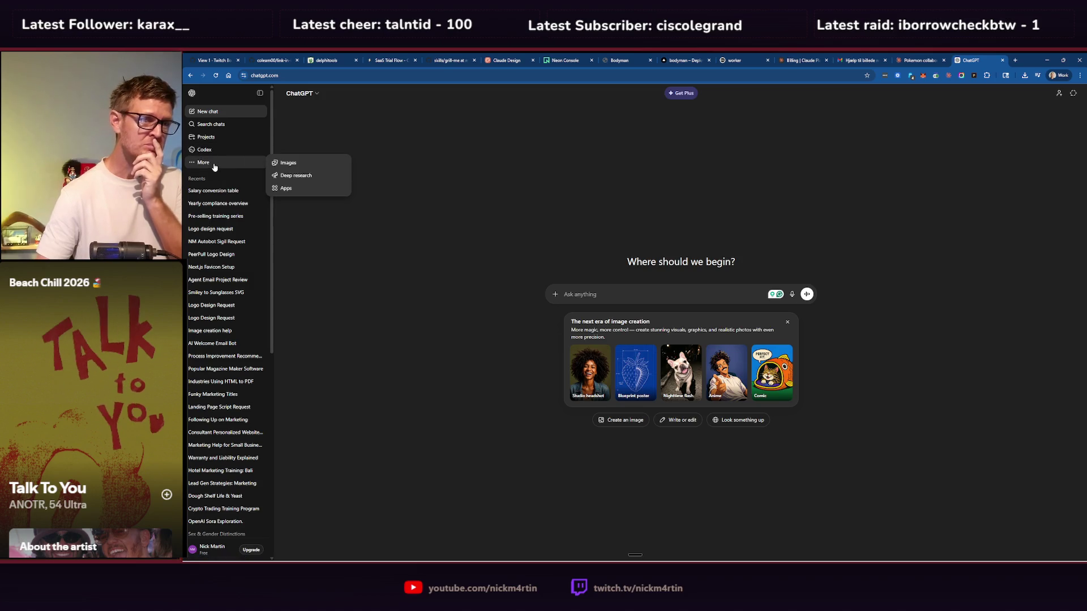
left_click(214, 548)
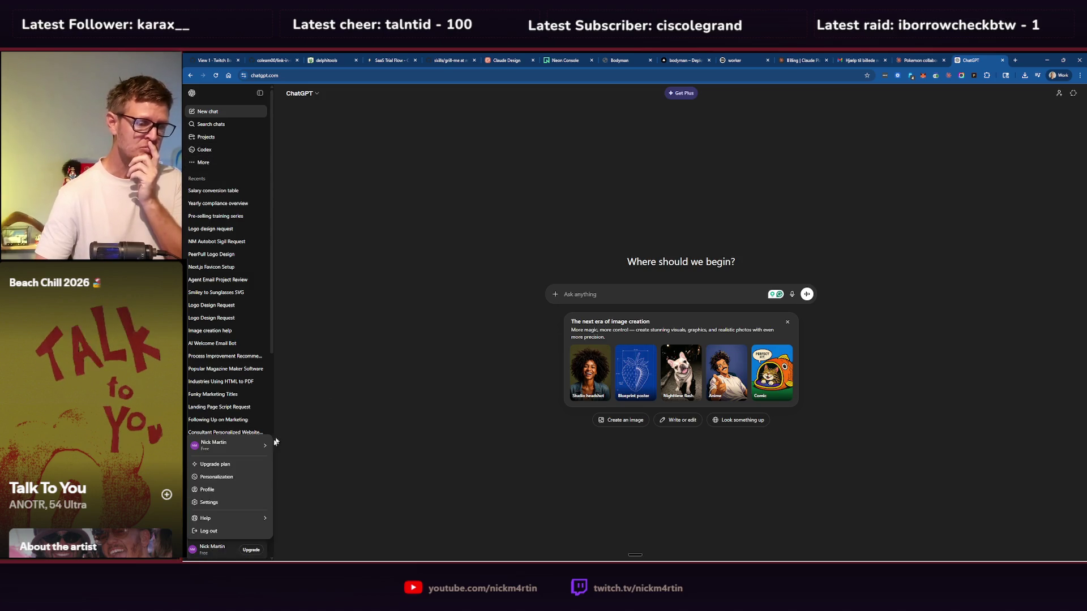
left_click(214, 505)
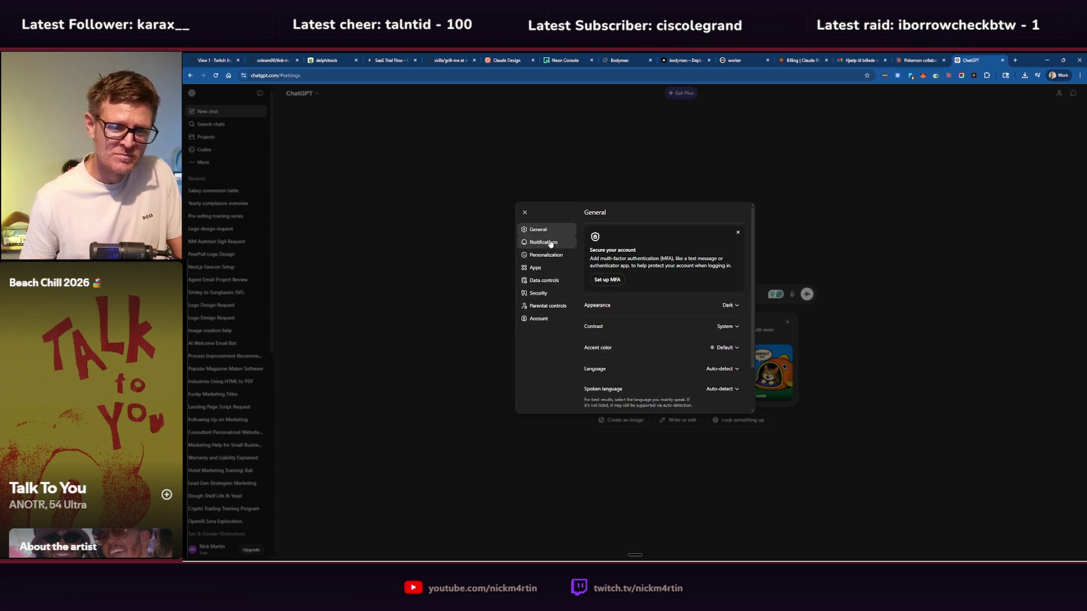
left_click(525, 216)
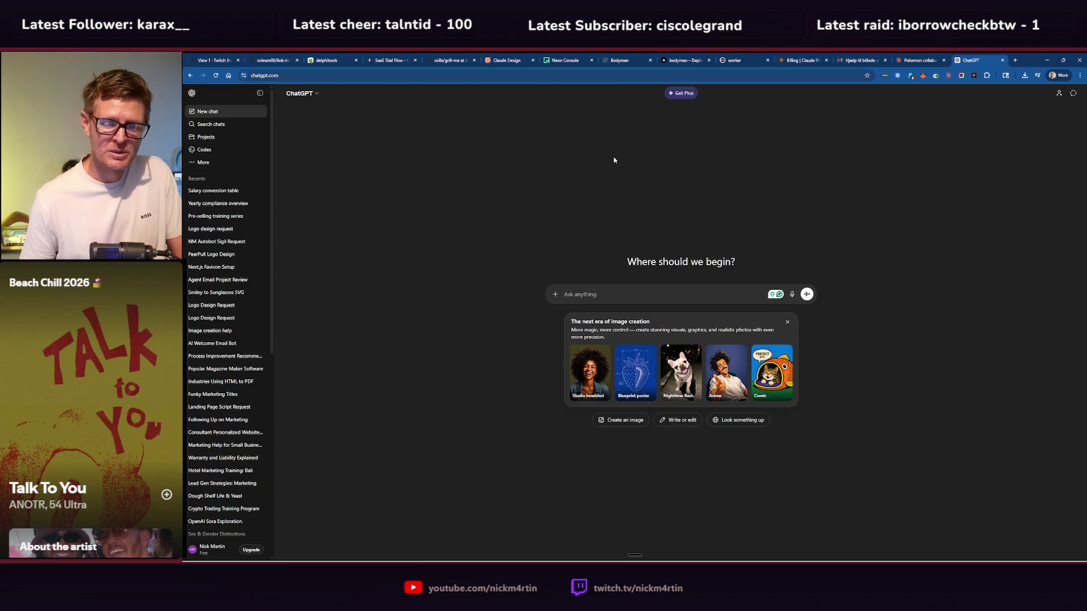
left_click(1016, 61)
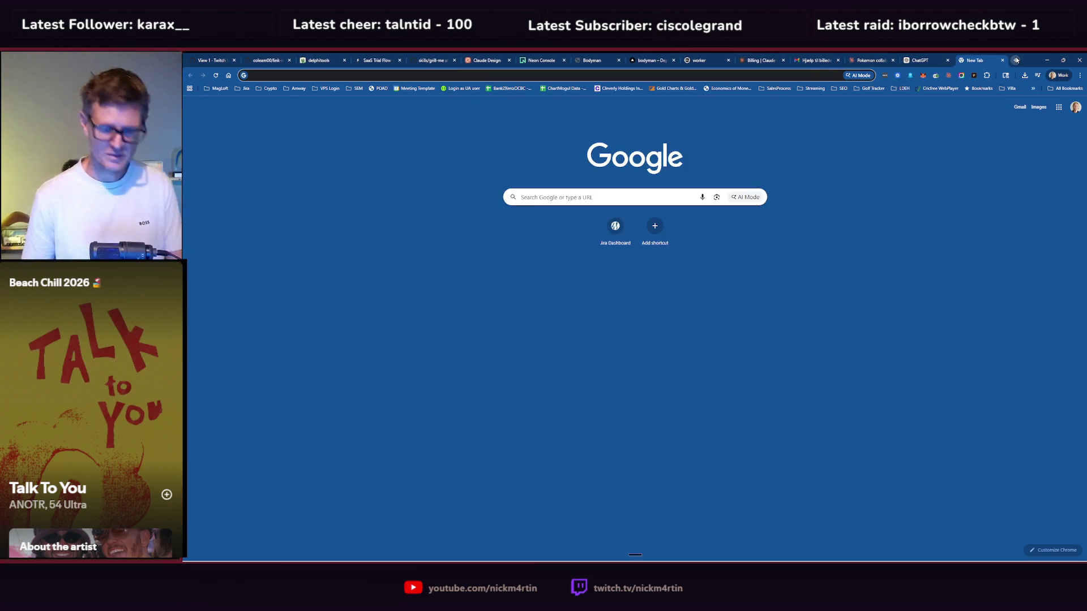
Search 'does chatgpot not work with openai api key?' and expand the full AI Overview.
type("does chatgpot not work")
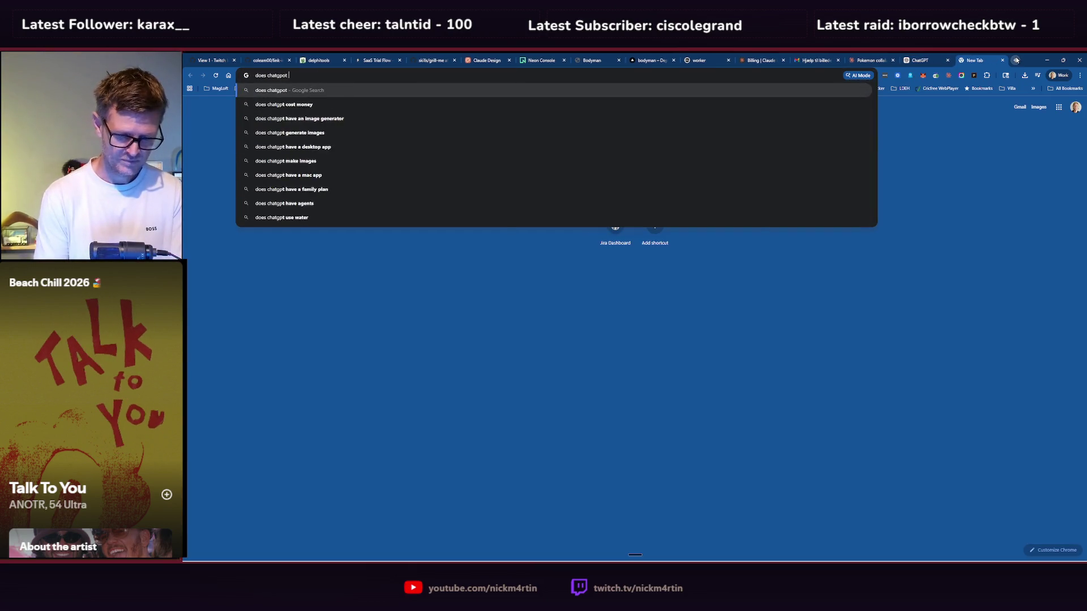
type(" with")
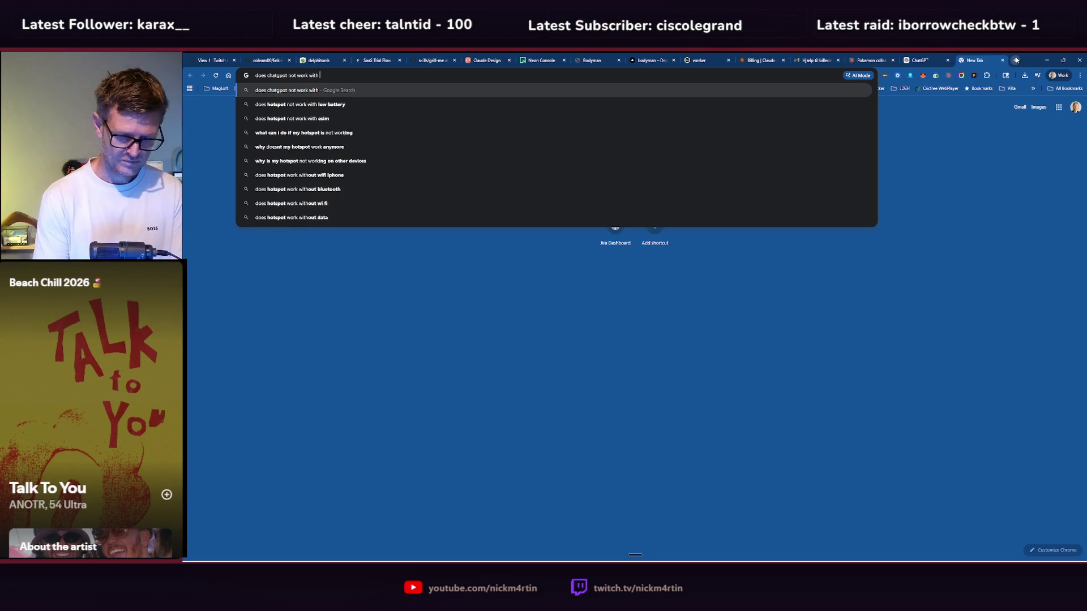
type(" openai a")
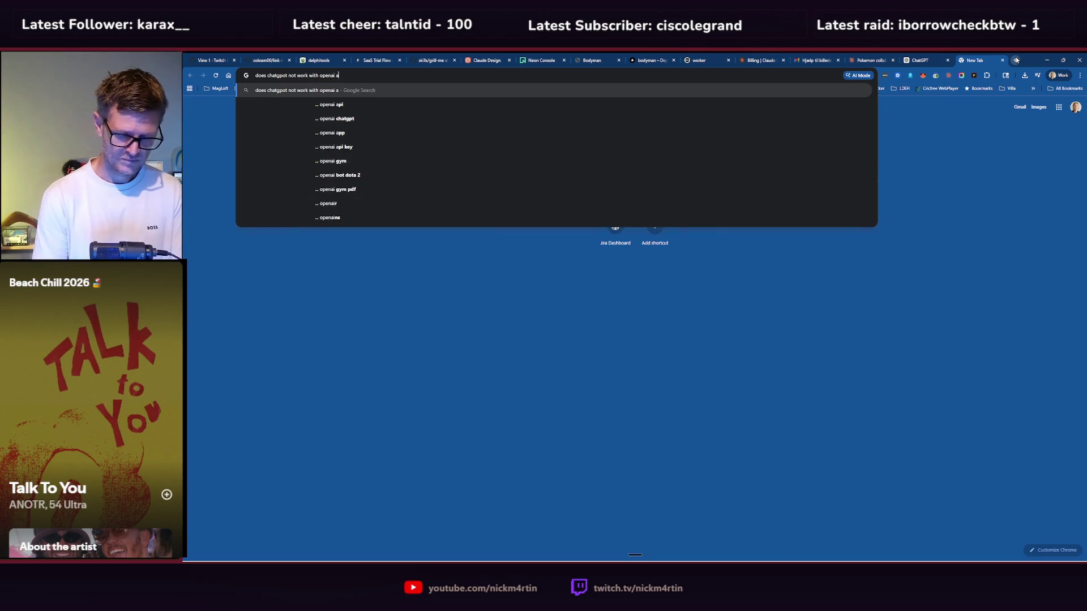
type("pi key?")
key("Return")
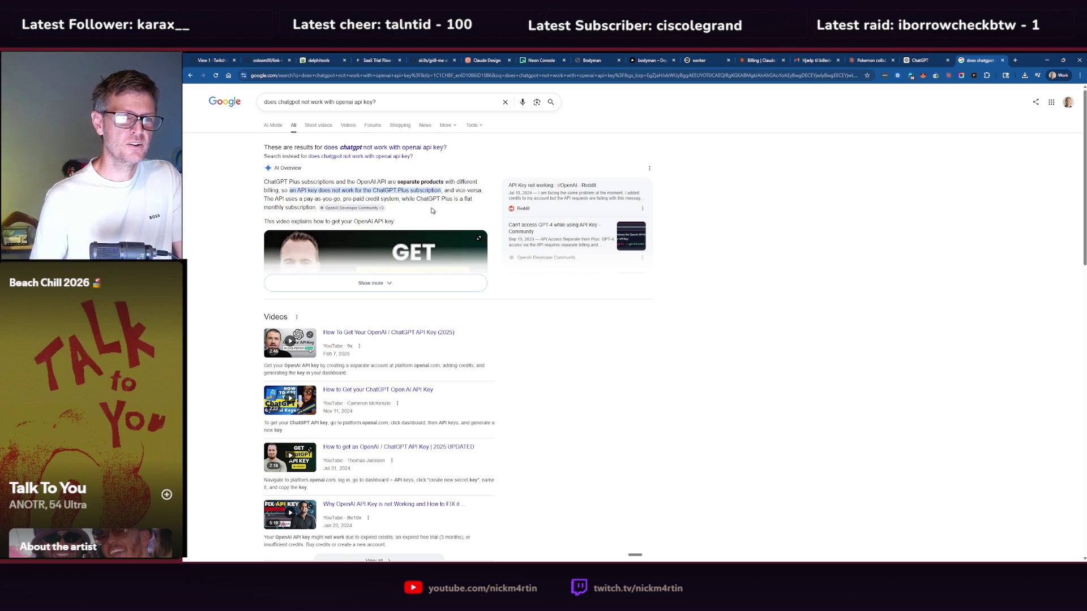
left_click(436, 283)
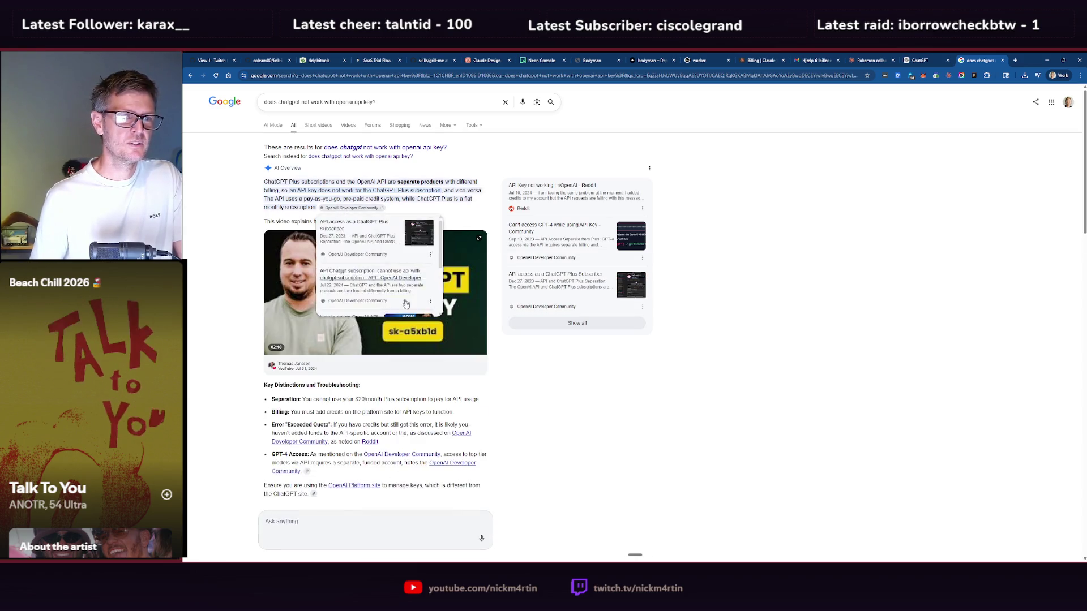
scroll(378, 346, "down", 2)
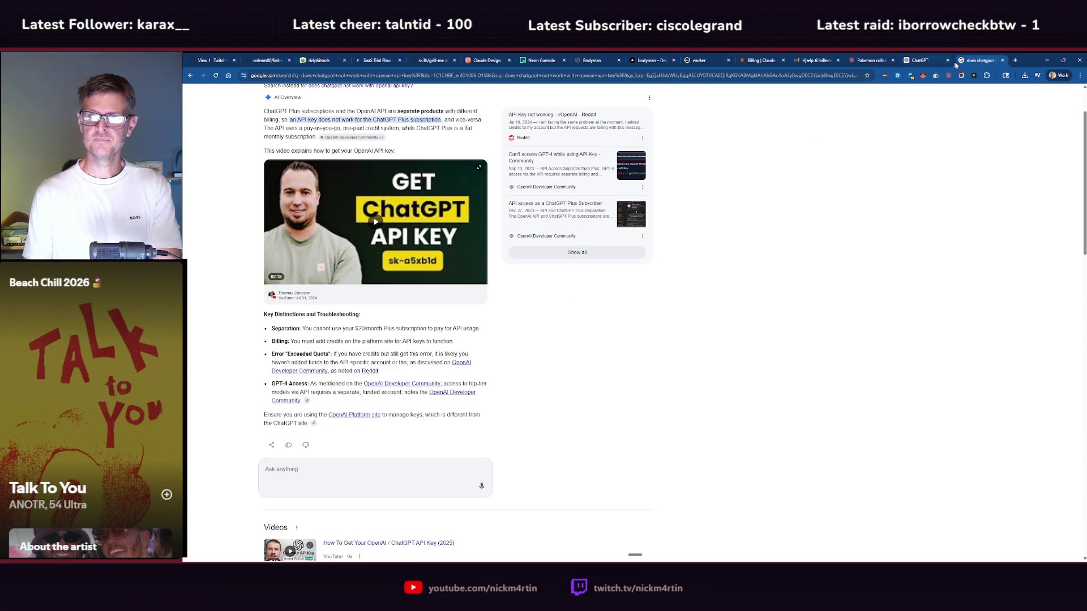
Close the Google results tab and read through the Pre-selling training series chat.
left_click(1002, 60)
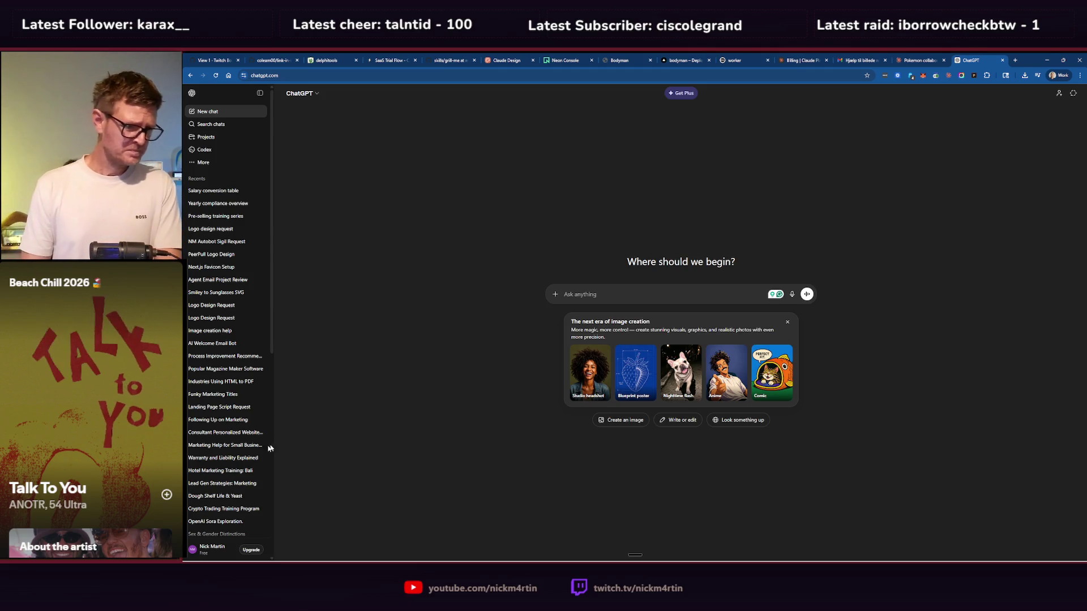
scroll(212, 436, "down", 3)
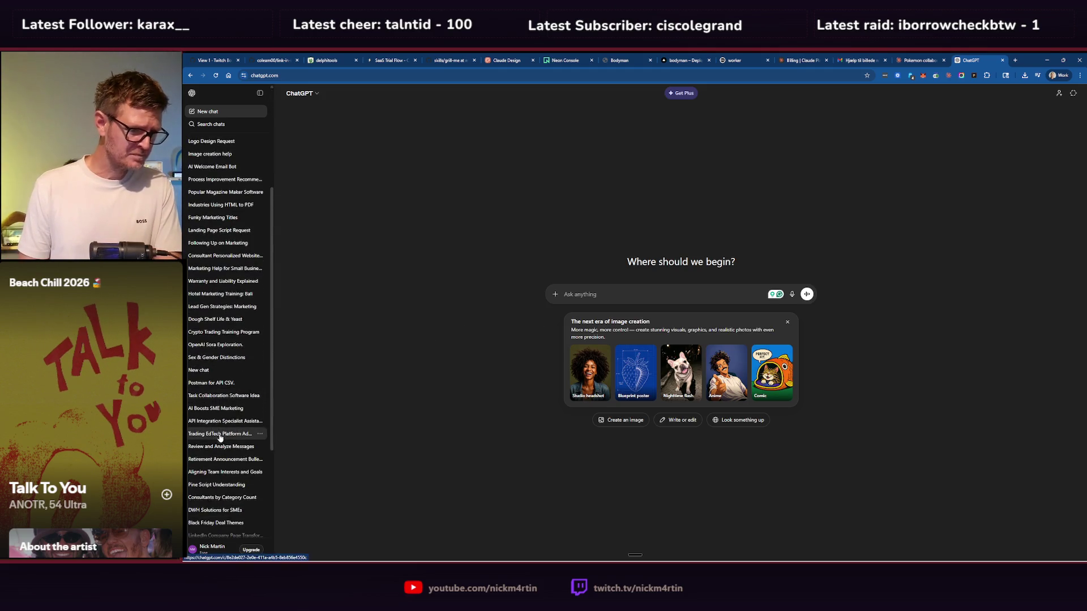
scroll(219, 437, "up", 3)
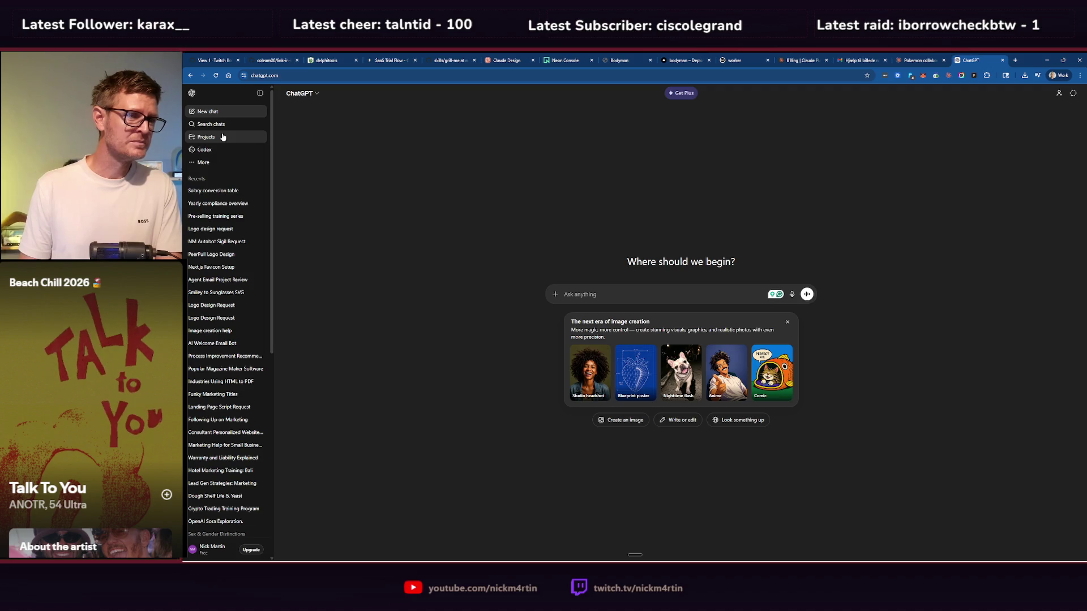
left_click(224, 219)
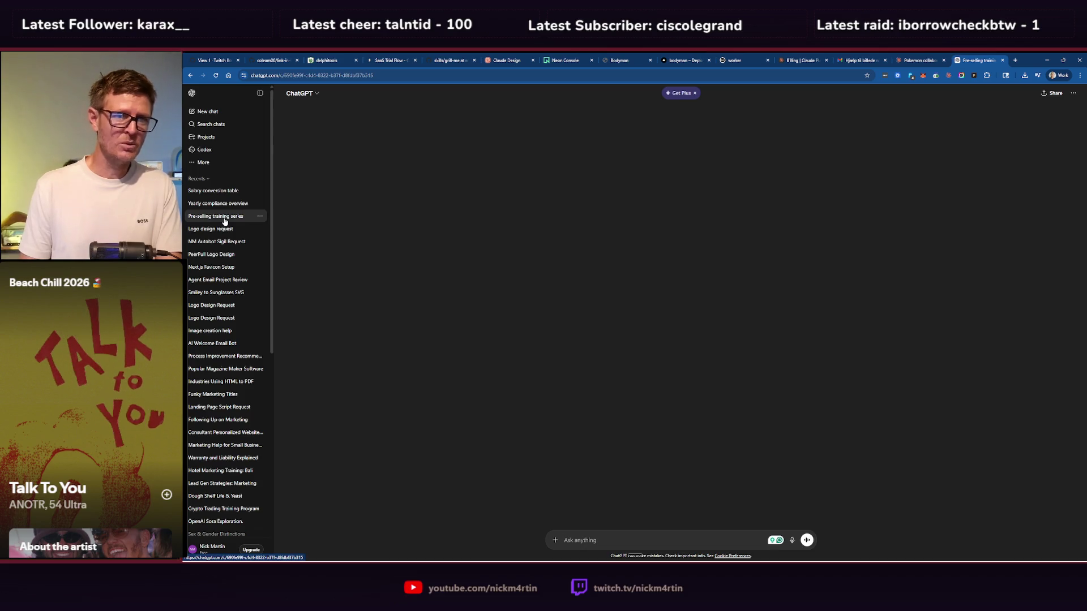
scroll(439, 336, "up", 5)
scroll(440, 335, "up", 10)
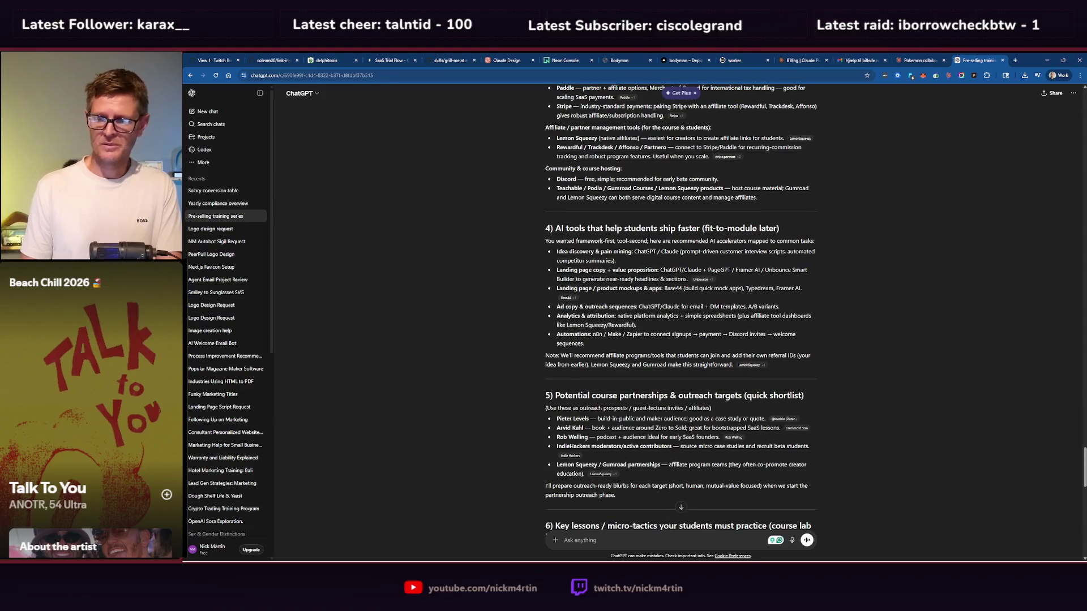
left_click_drag(1085, 467, 1085, 107)
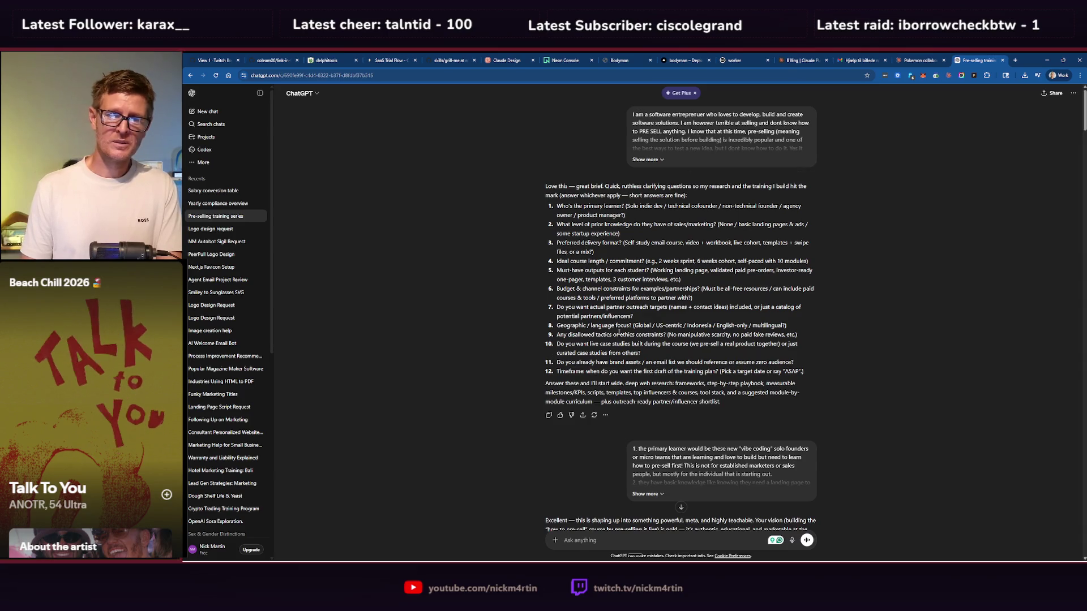
scroll(619, 333, "down", 3)
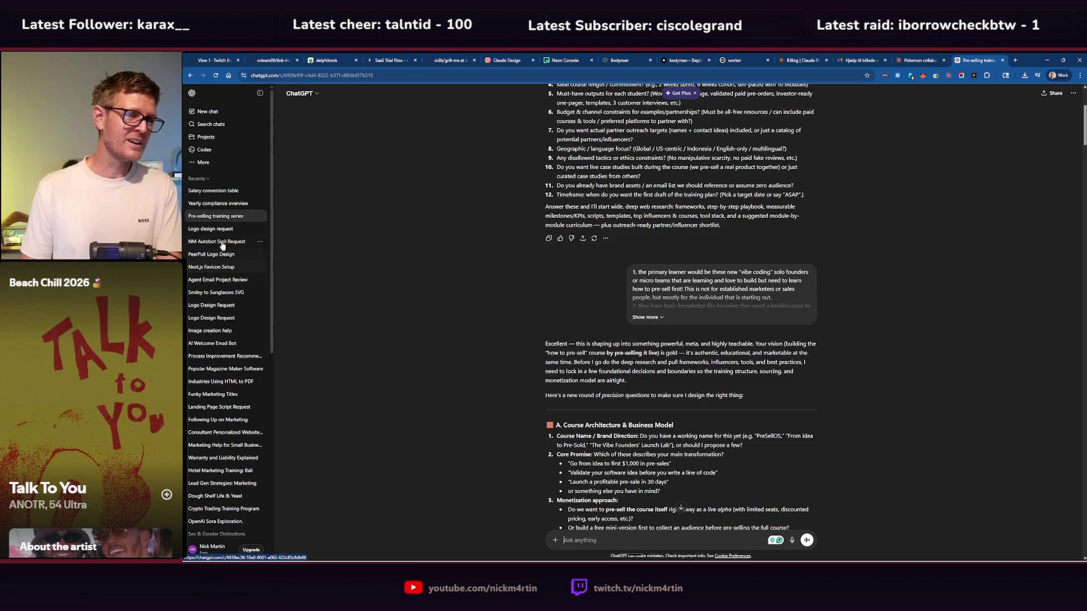
Visit ChatGPT's Images page, then return to the Pokémon painting chat in Claude.
left_click(223, 164)
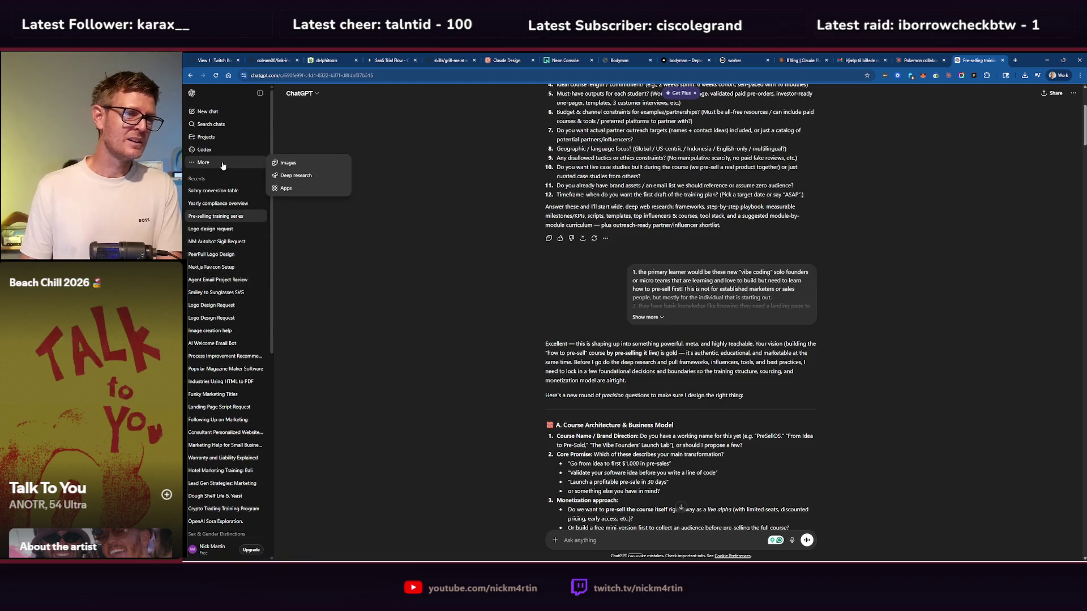
left_click(294, 168)
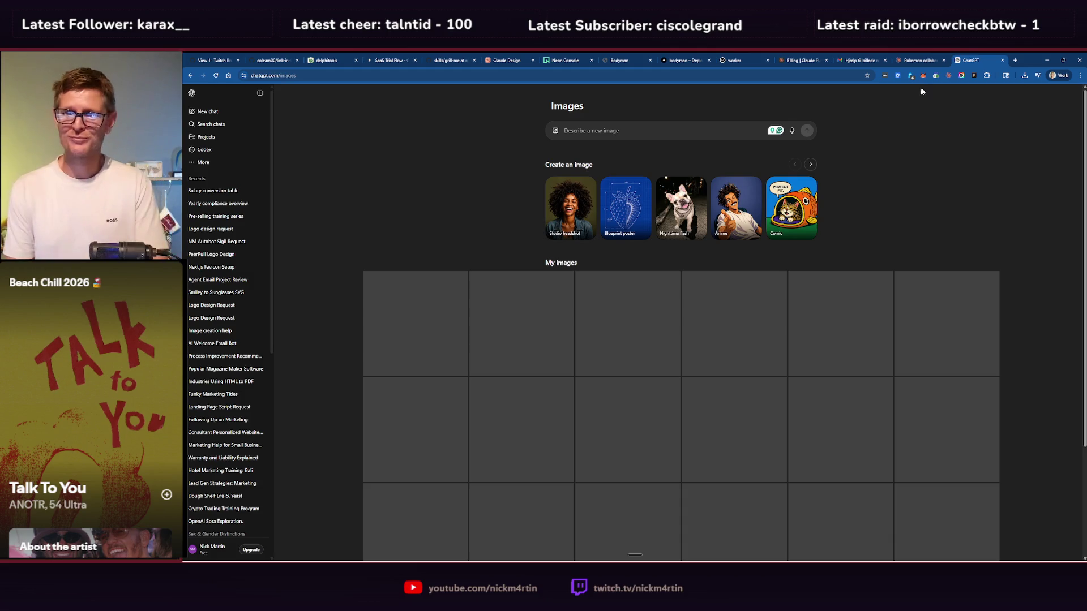
left_click(908, 61)
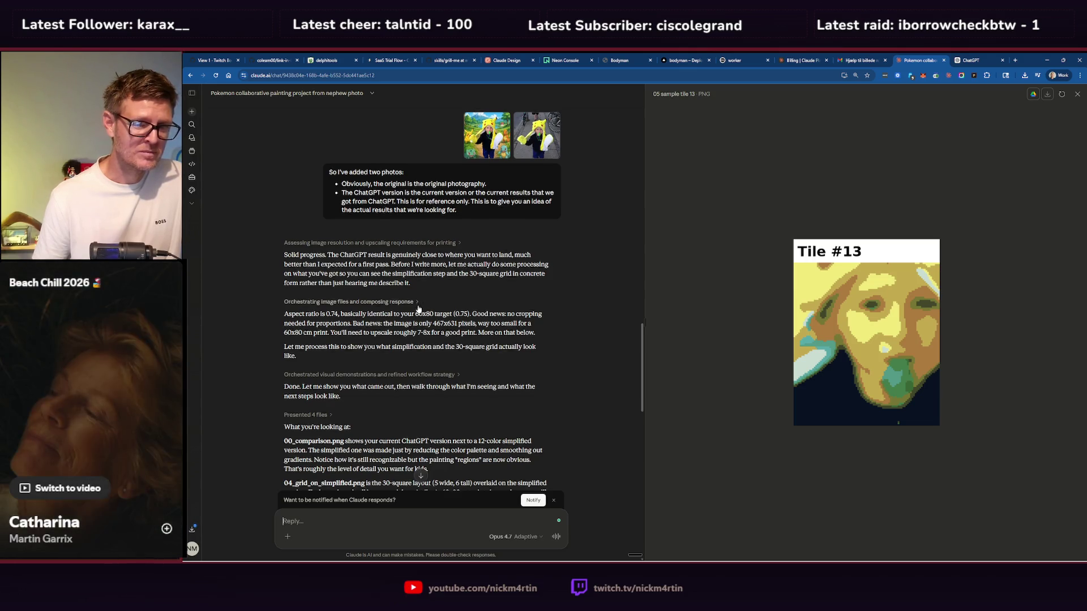
scroll(378, 278, "down", 5)
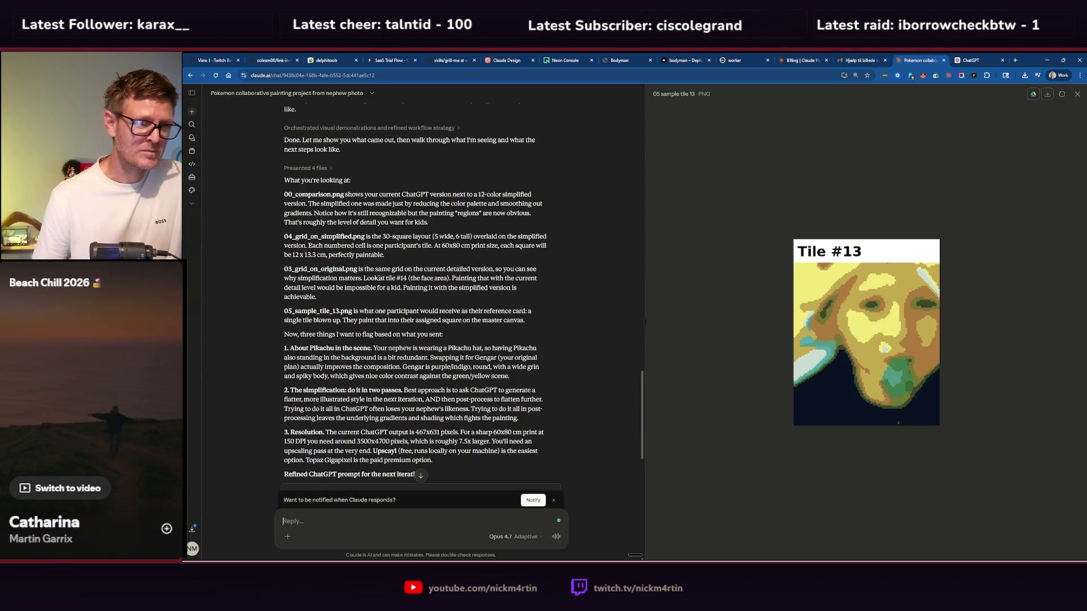
scroll(378, 278, "down", 4)
scroll(385, 293, "up", 4)
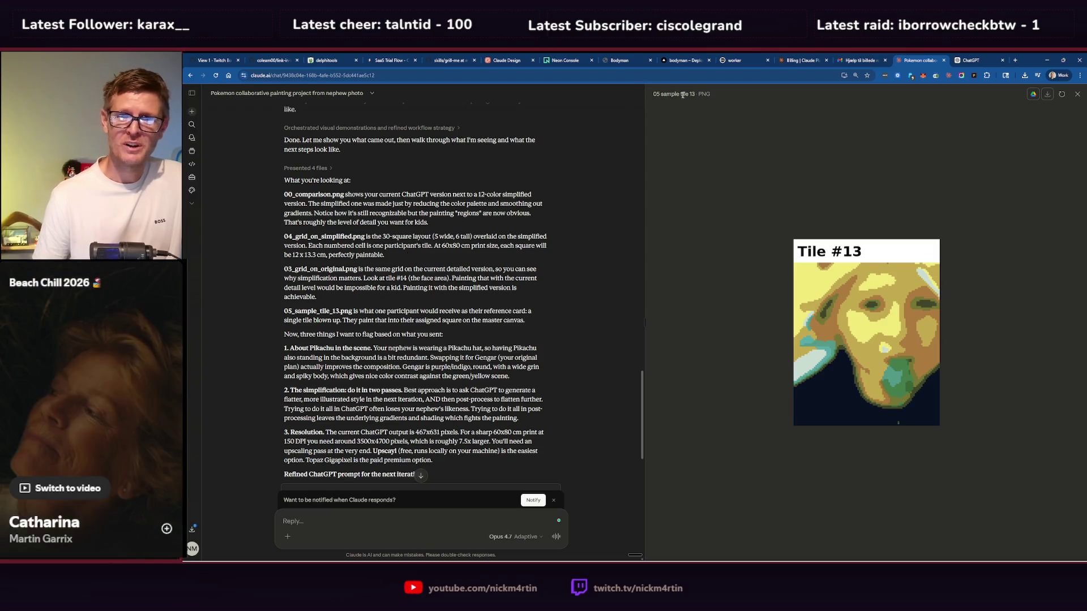
scroll(463, 351, "down", 5)
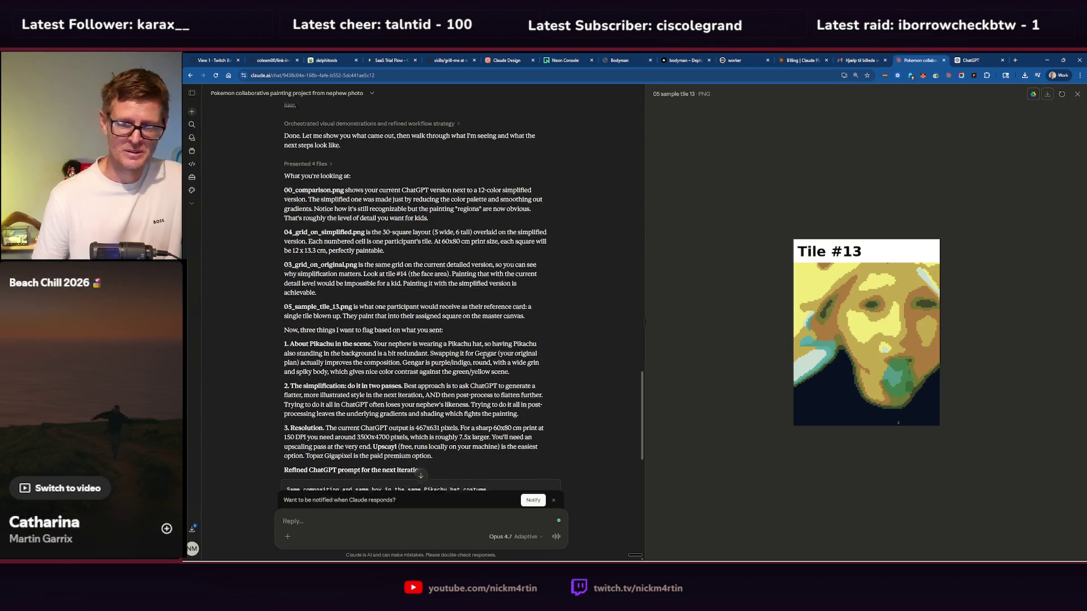
scroll(463, 354, "down", 5)
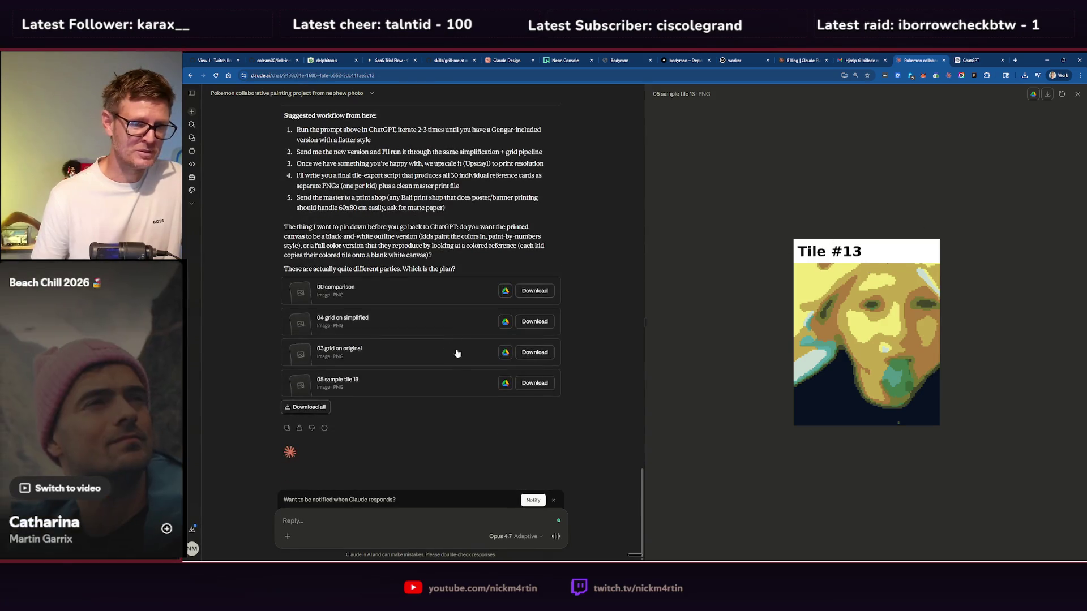
left_click(399, 299)
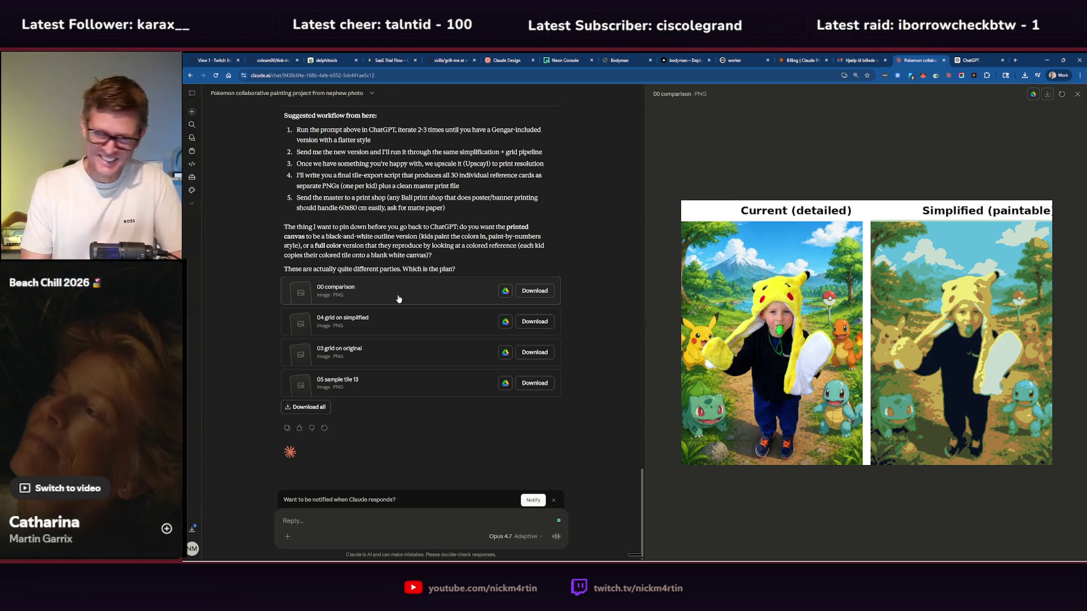
Preview the grid and sample tile 13 attachments, settling on the 03 grid on original image.
left_click(385, 330)
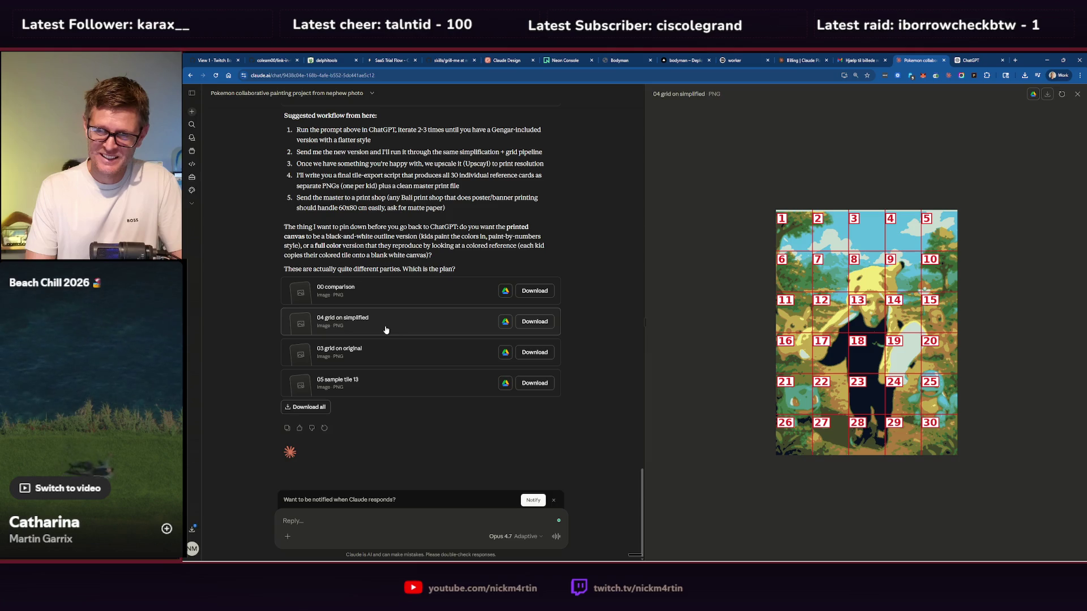
left_click(379, 351)
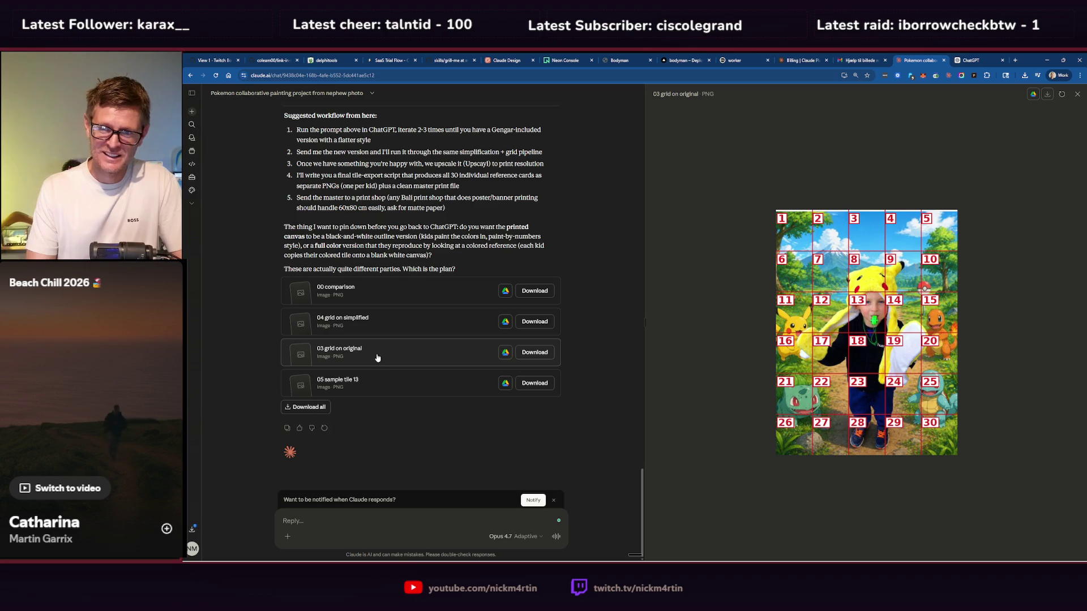
left_click(378, 381)
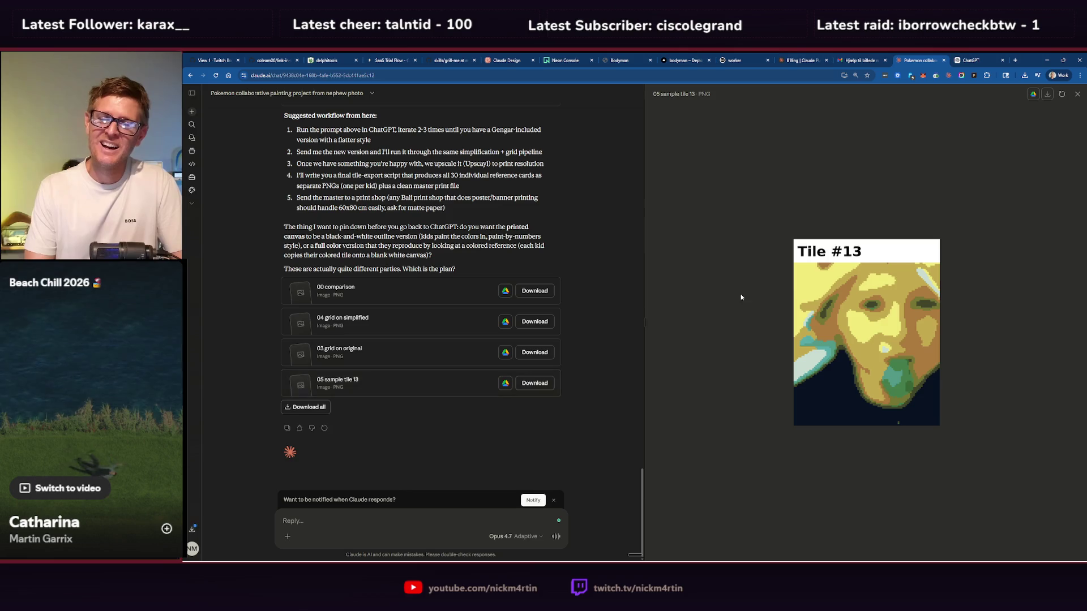
left_click(402, 356)
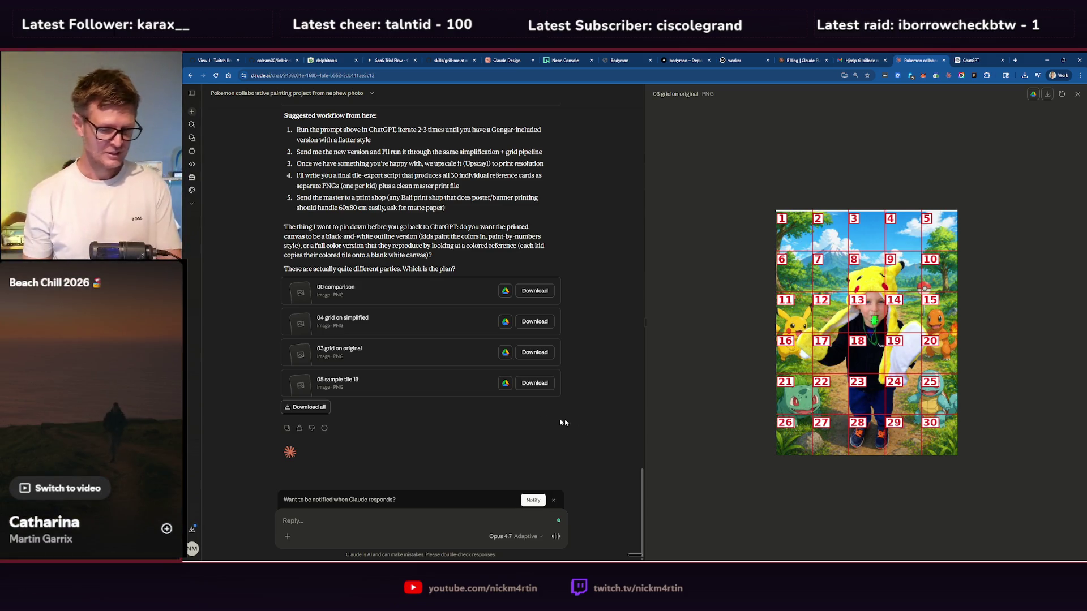
scroll(478, 319, "up", 2)
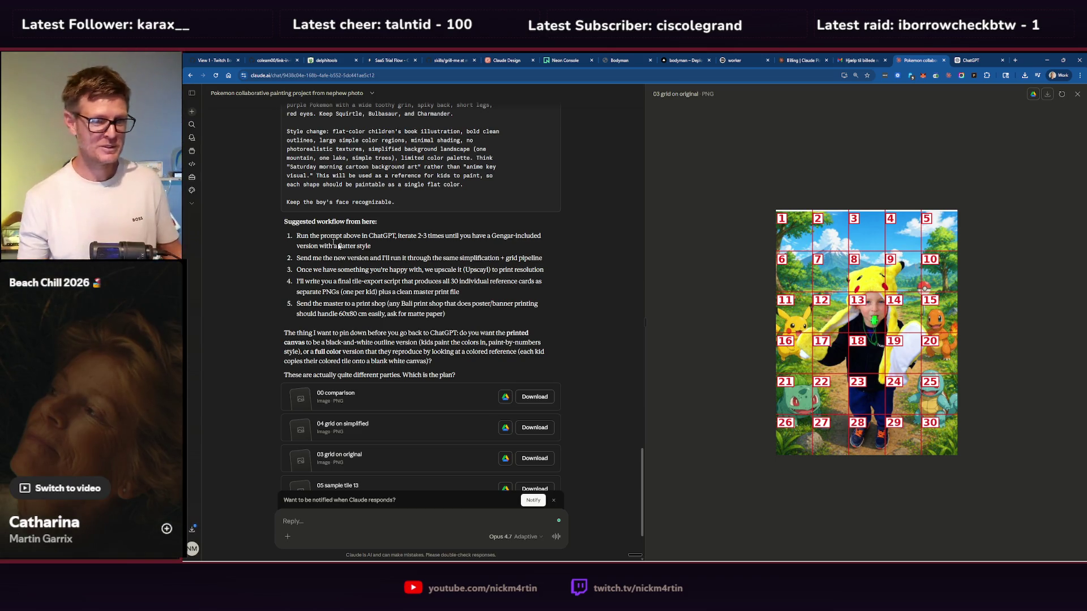
scroll(339, 245, "up", 15)
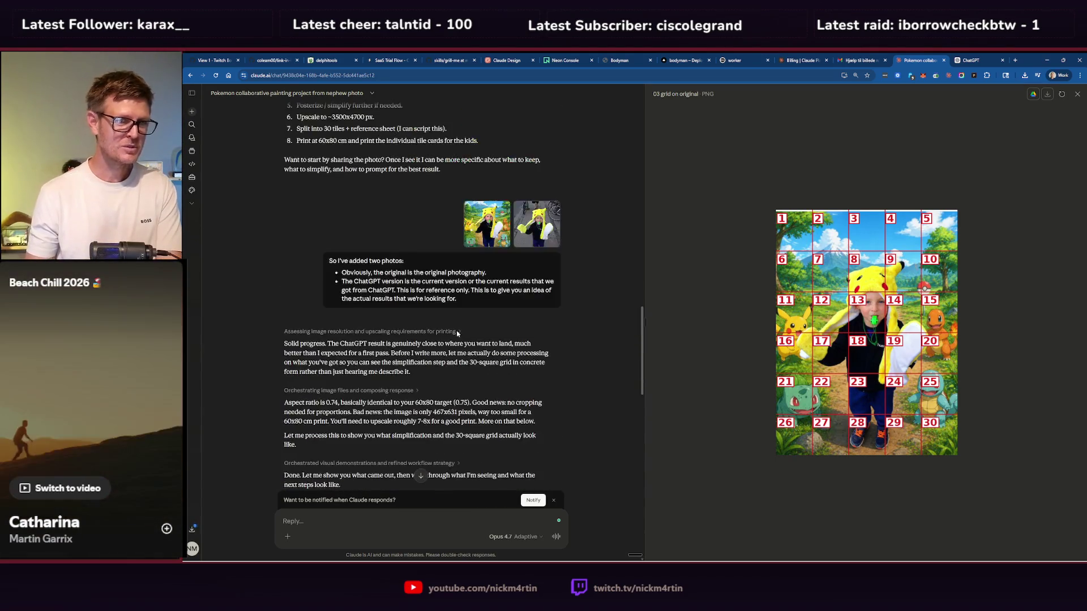
scroll(495, 353, "down", 3)
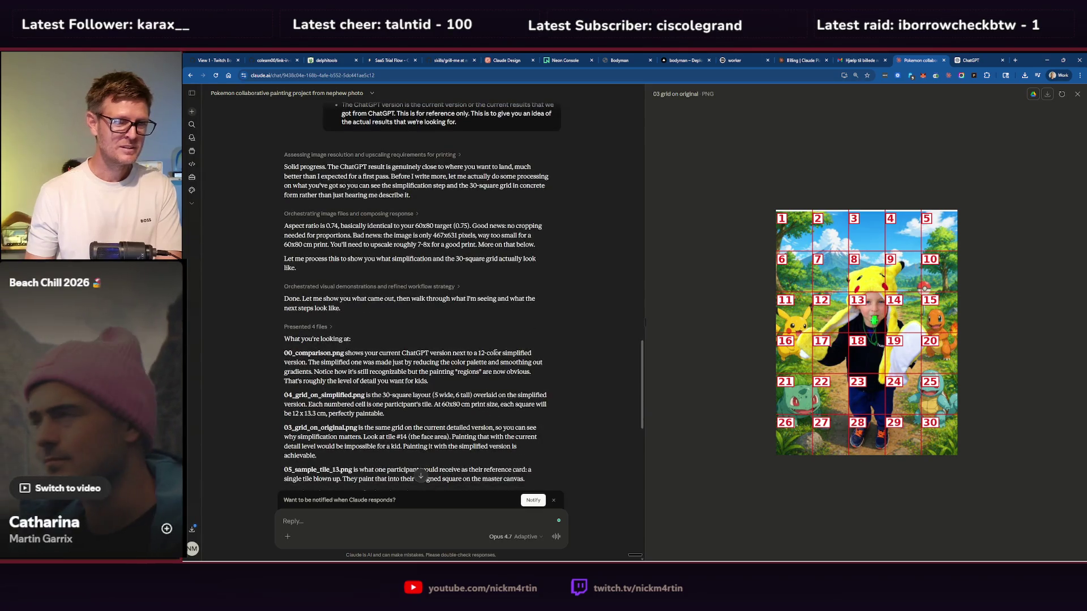
scroll(496, 352, "down", 3)
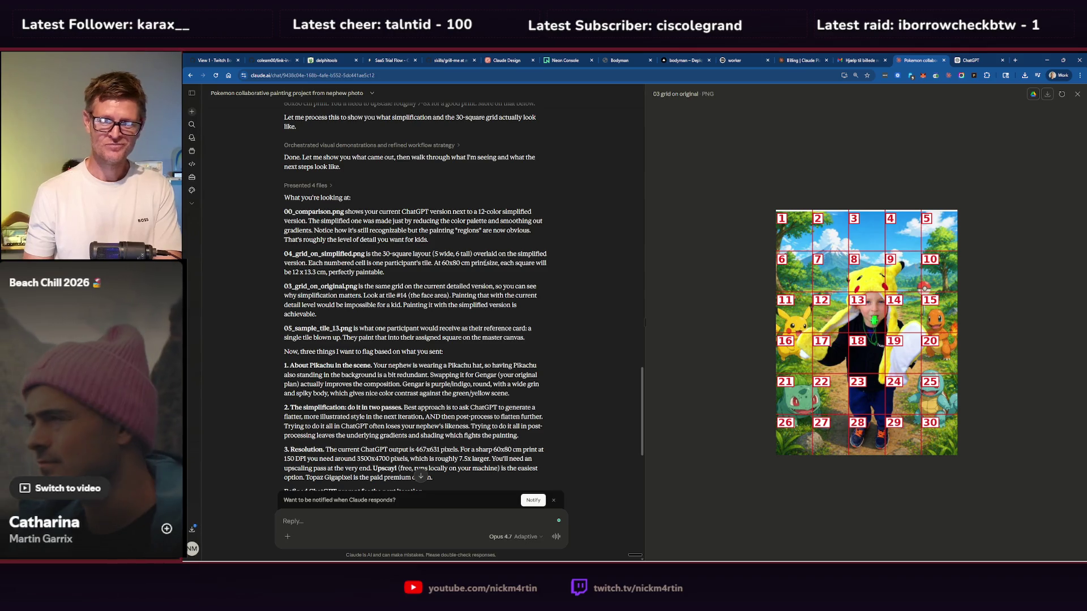
scroll(485, 264, "up", 5)
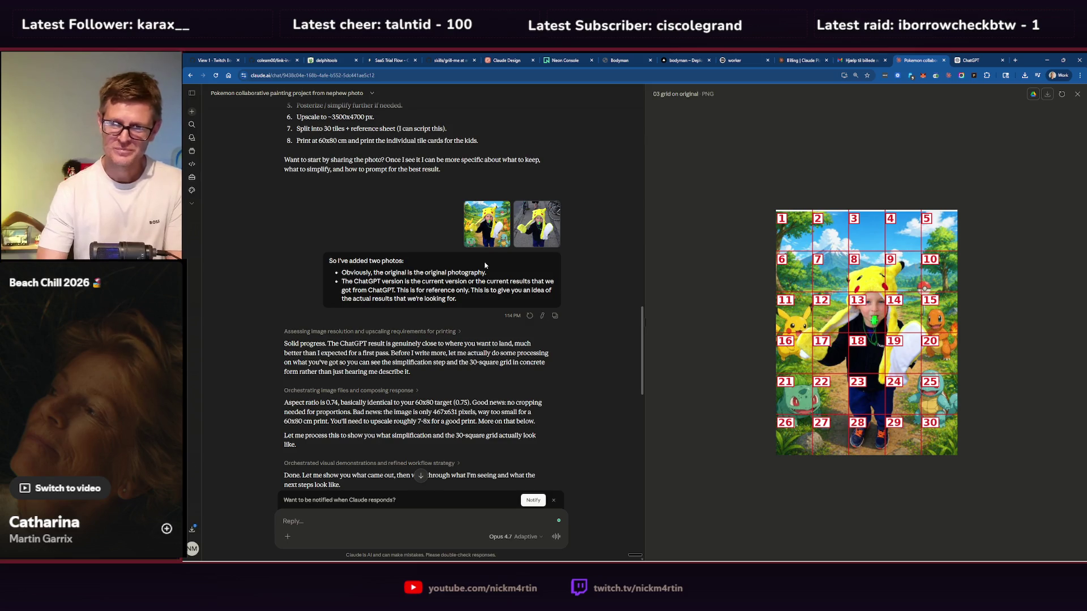
scroll(485, 265, "up", 4)
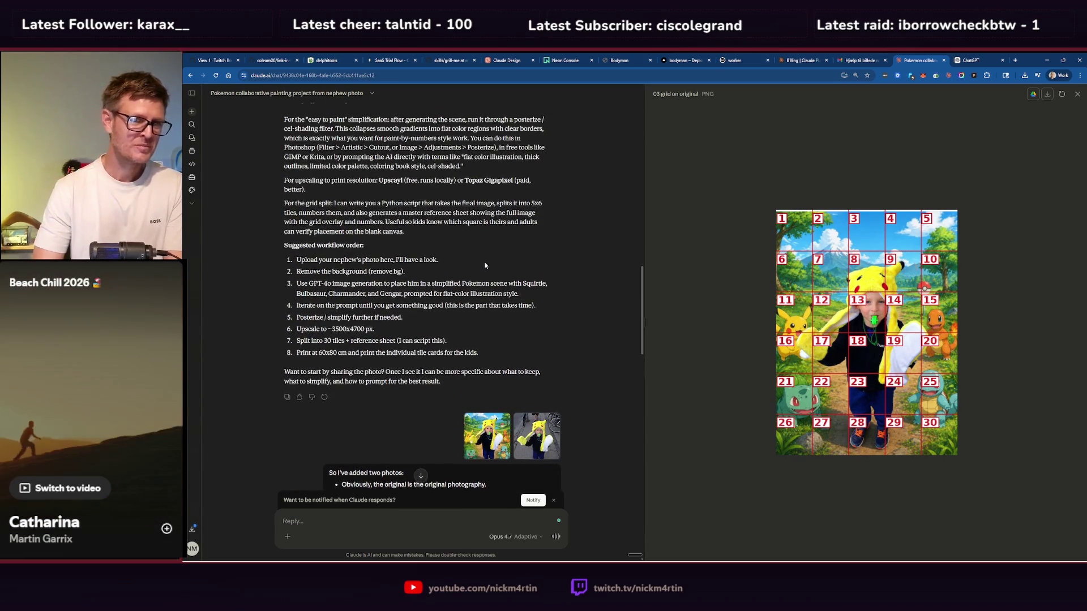
scroll(453, 266, "up", 4)
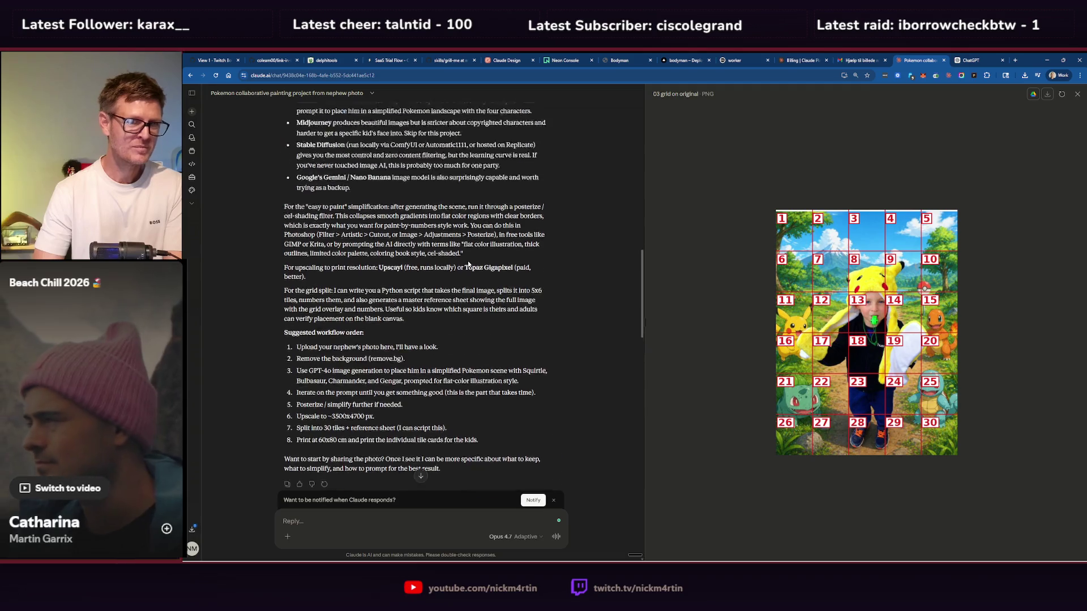
scroll(468, 264, "up", 15)
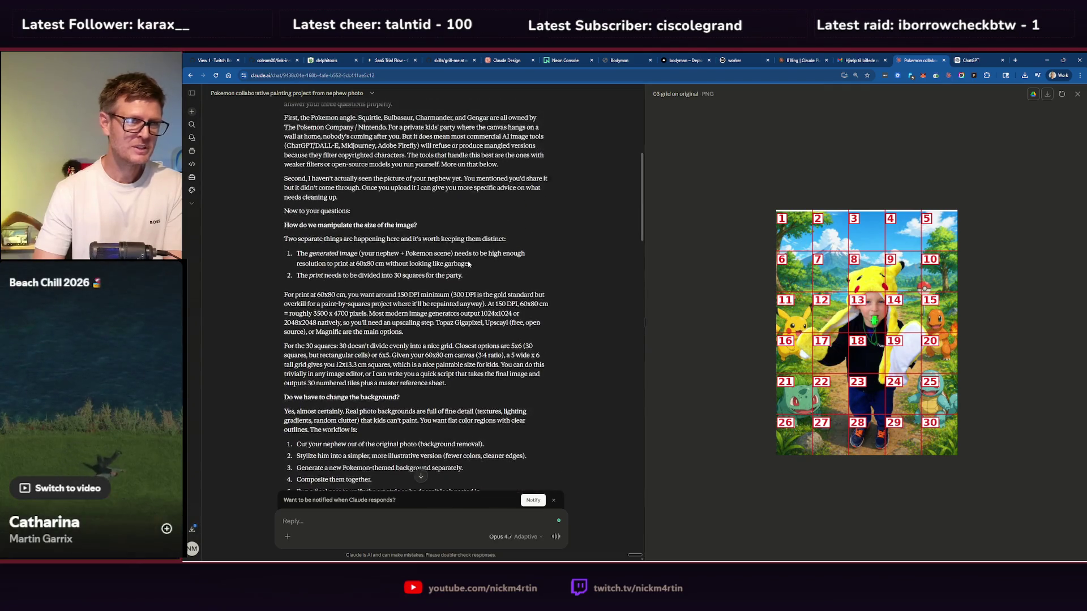
scroll(469, 262, "up", 2)
scroll(468, 261, "down", 5)
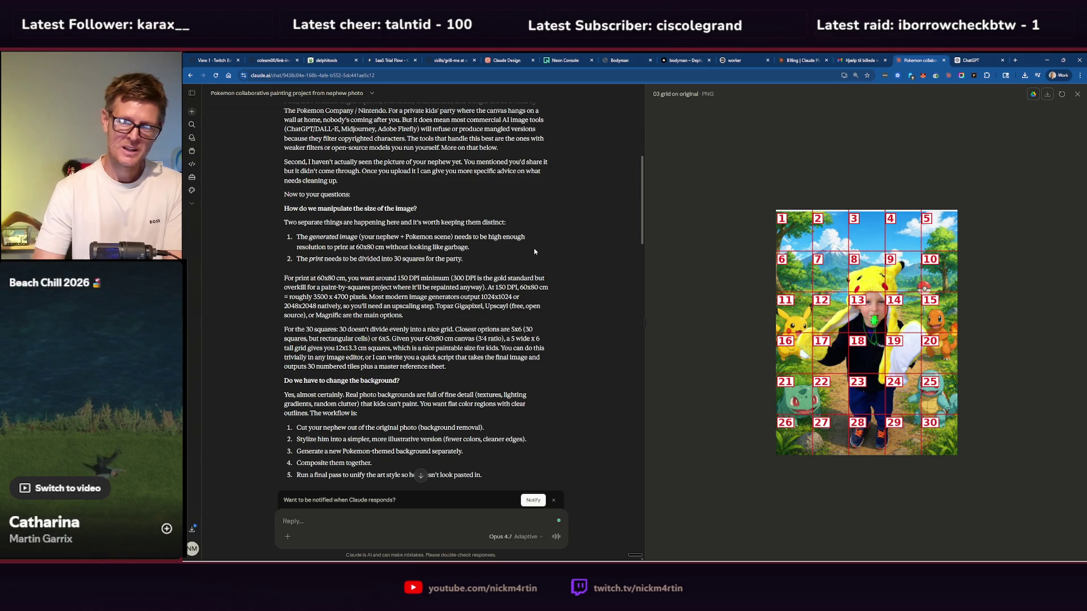
scroll(535, 252, "down", 2)
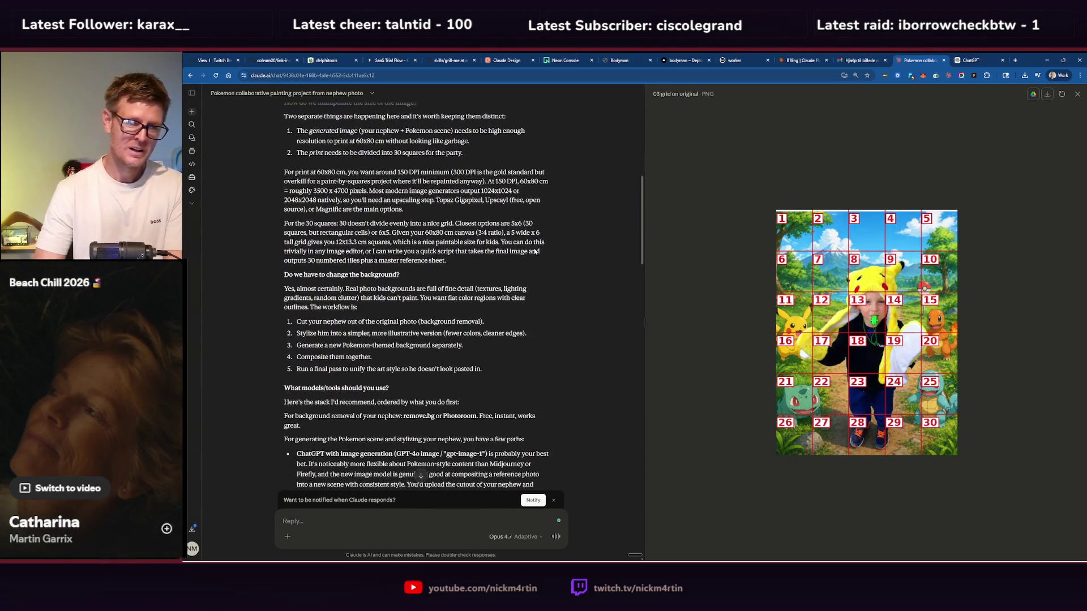
scroll(534, 250, "down", 2)
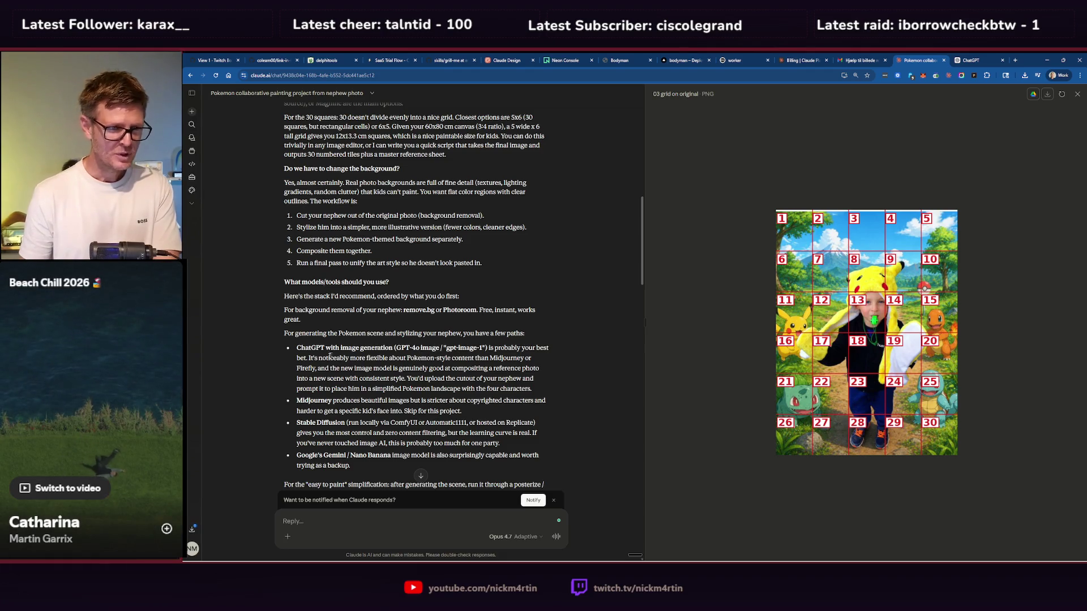
scroll(414, 339, "down", 1)
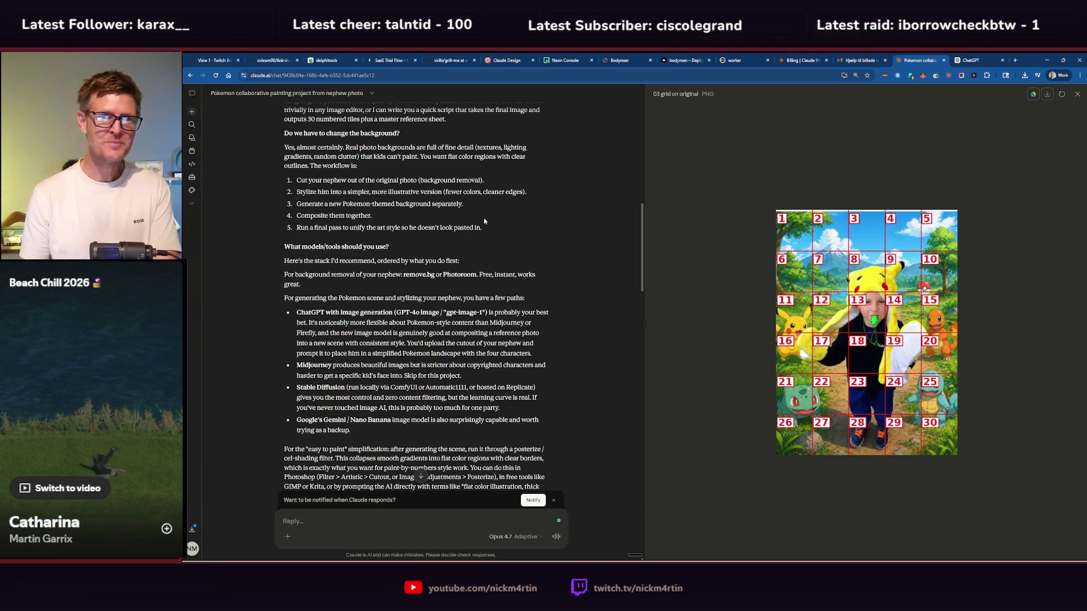
scroll(484, 221, "up", 15)
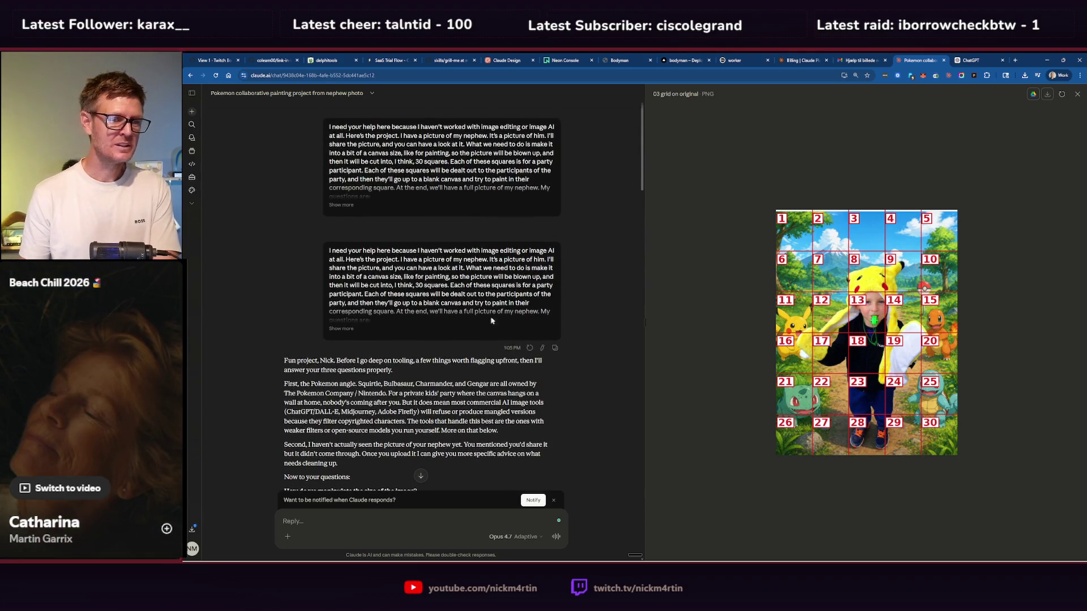
scroll(470, 391, "down", 1)
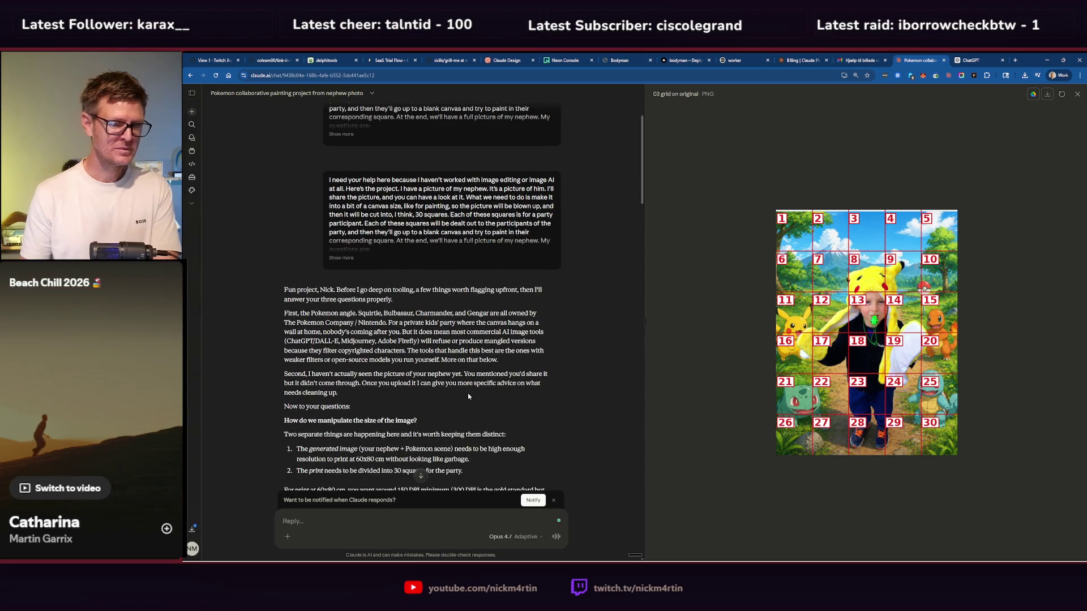
scroll(468, 395, "up", 1)
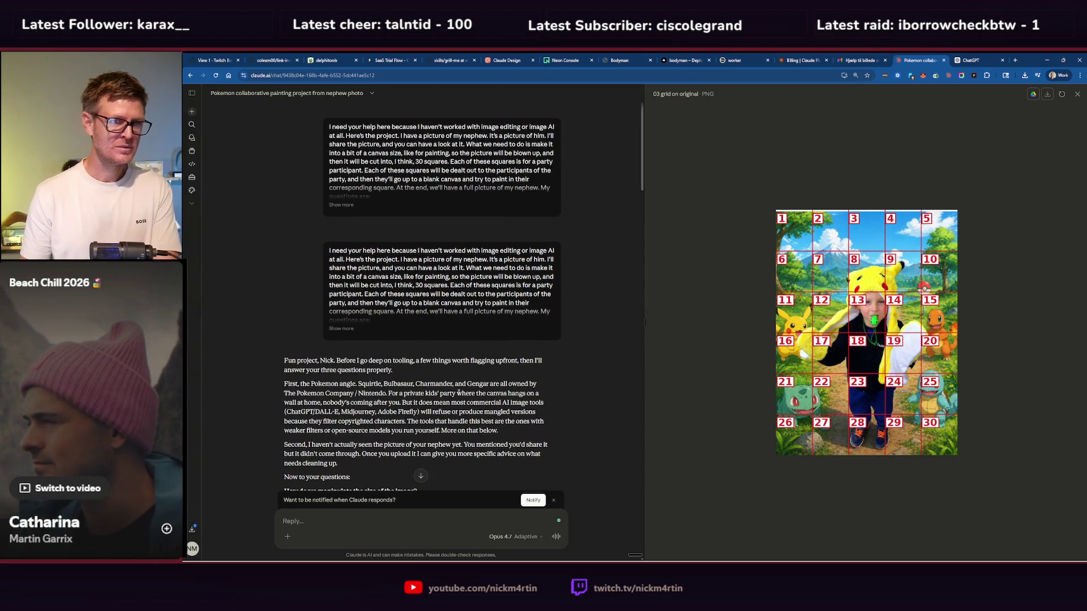
scroll(457, 396, "down", 3)
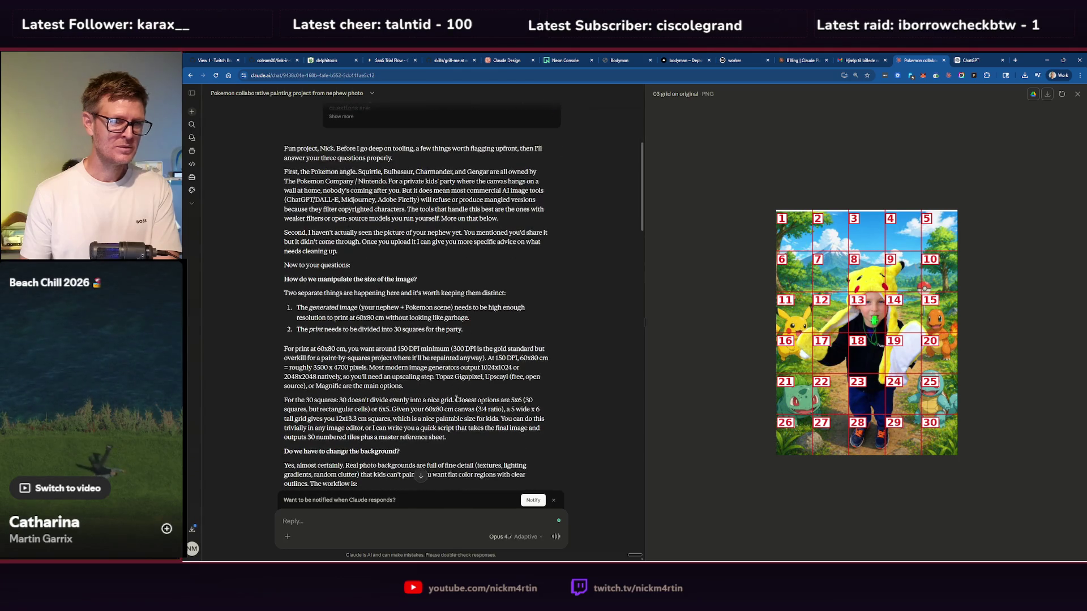
scroll(456, 399, "down", 2)
scroll(452, 396, "down", 1)
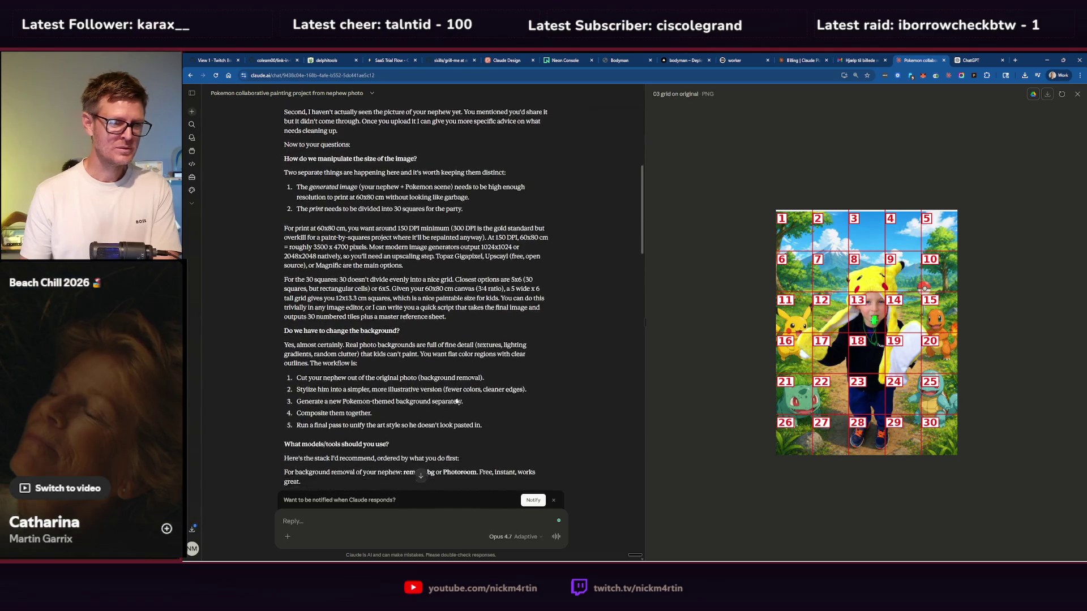
scroll(444, 322, "down", 5)
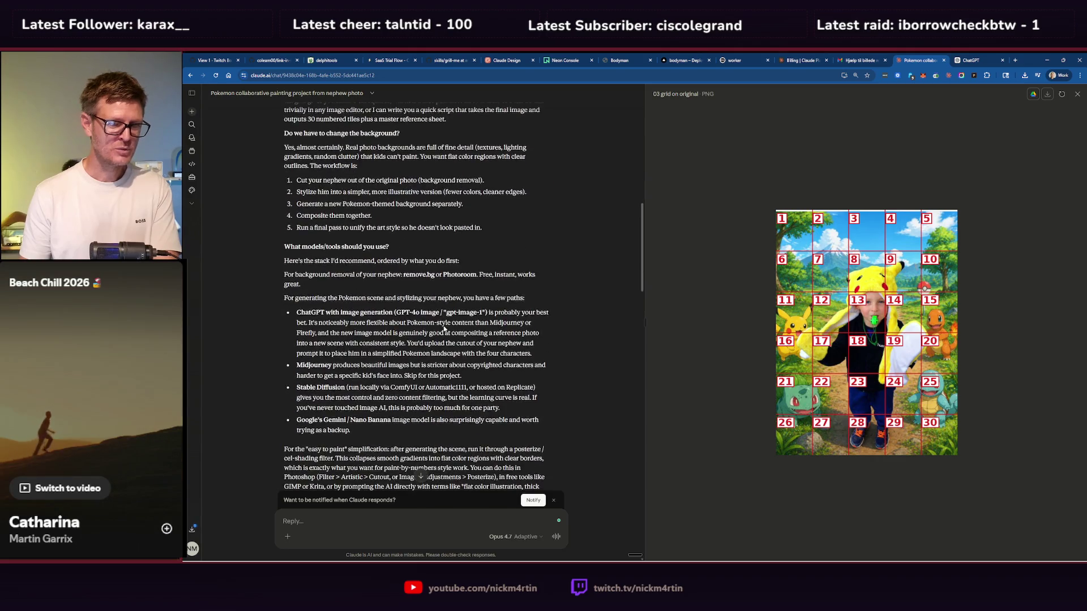
scroll(443, 337, "down", 2)
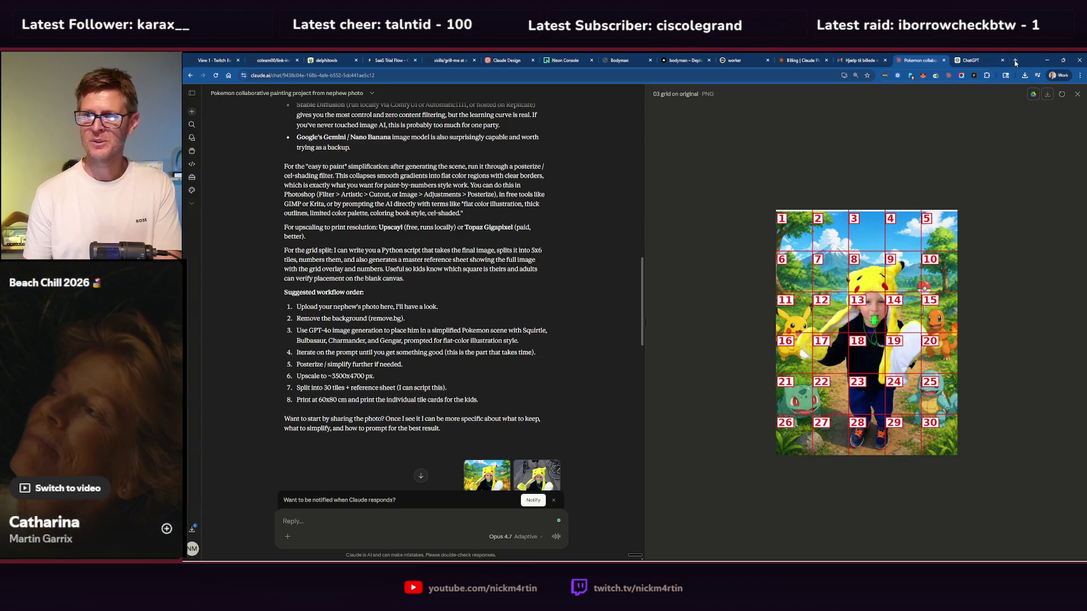
left_click(1015, 60)
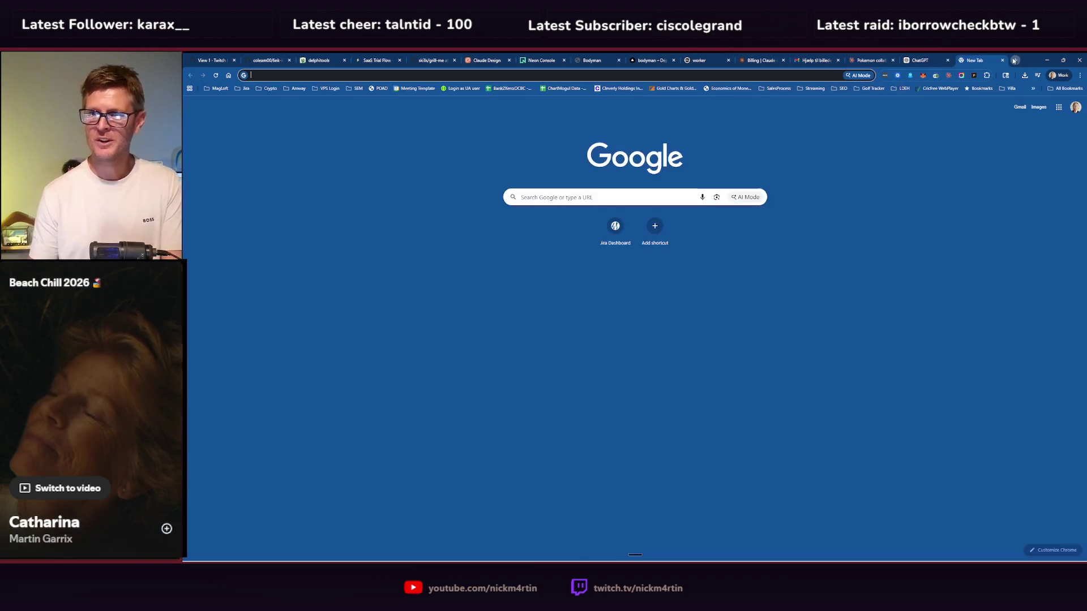
Go to remove.bg, look over its pricing plans, and open the Create account sign-up form.
type("remove")
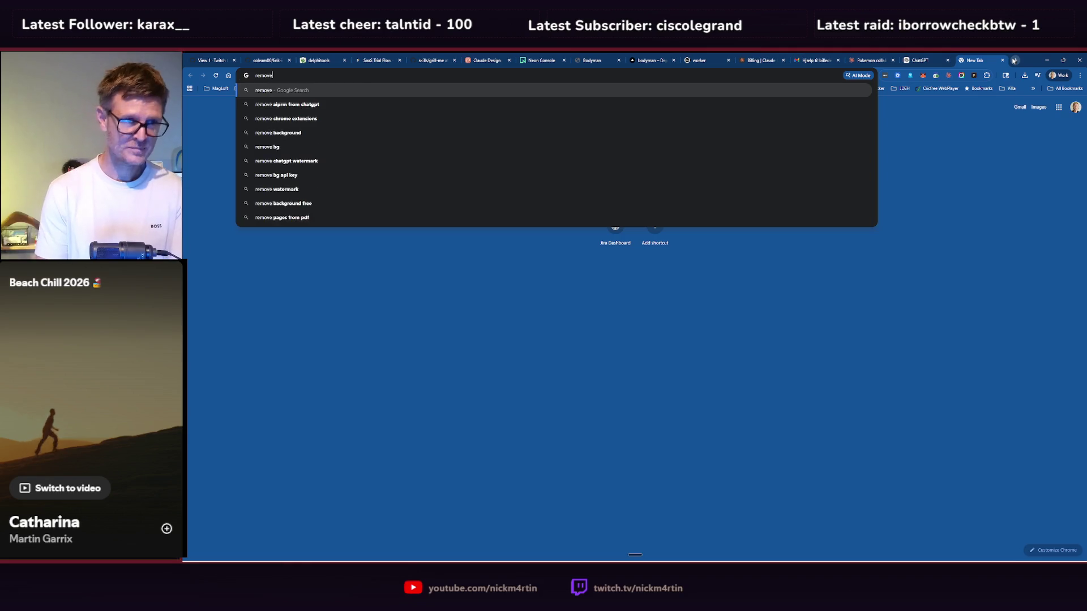
type(".bg")
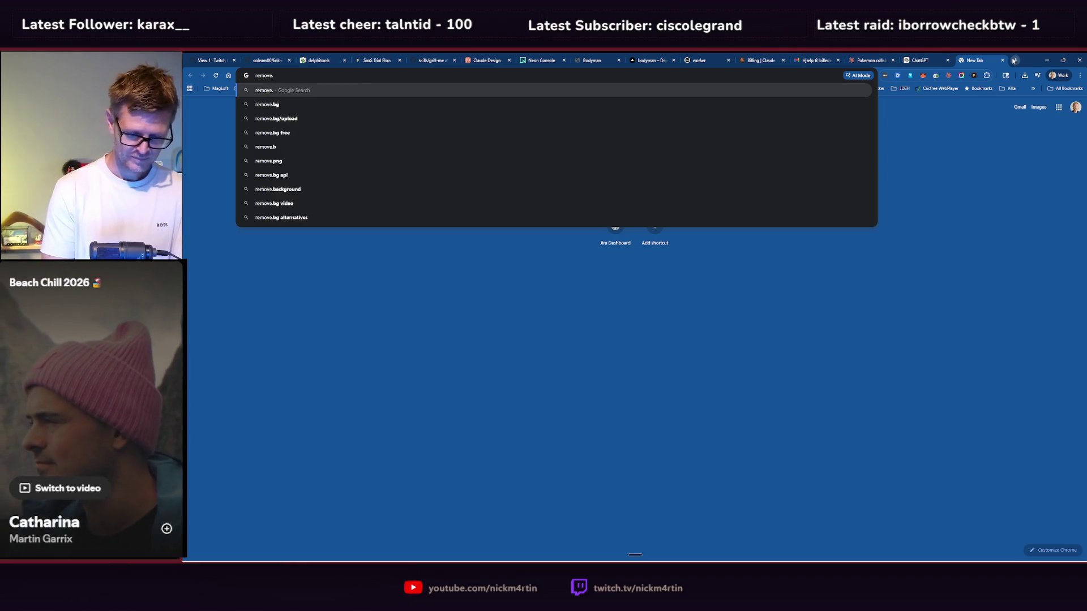
key("Return")
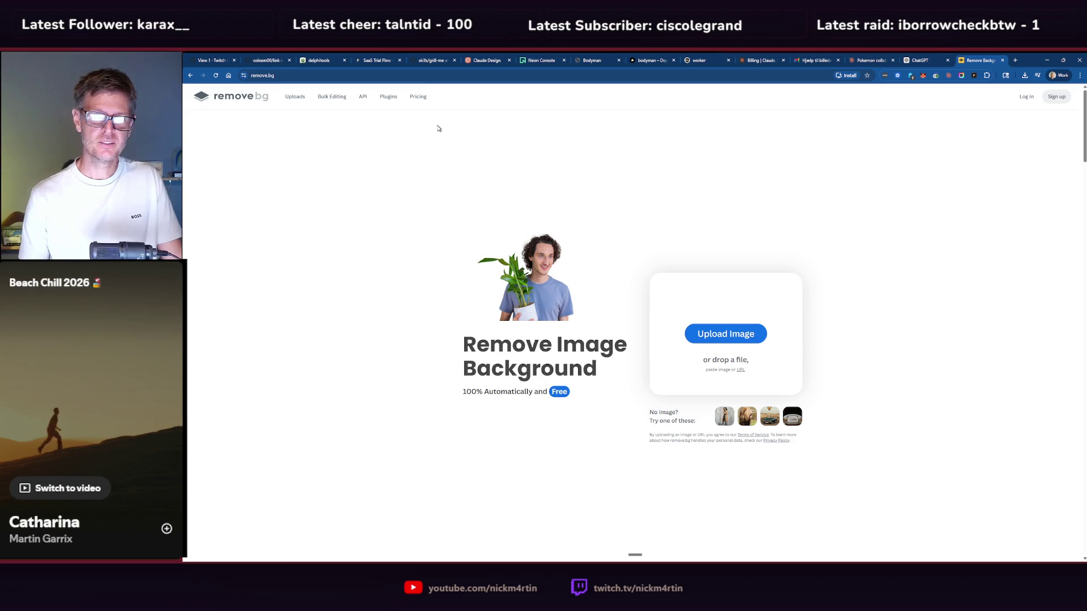
left_click(416, 101)
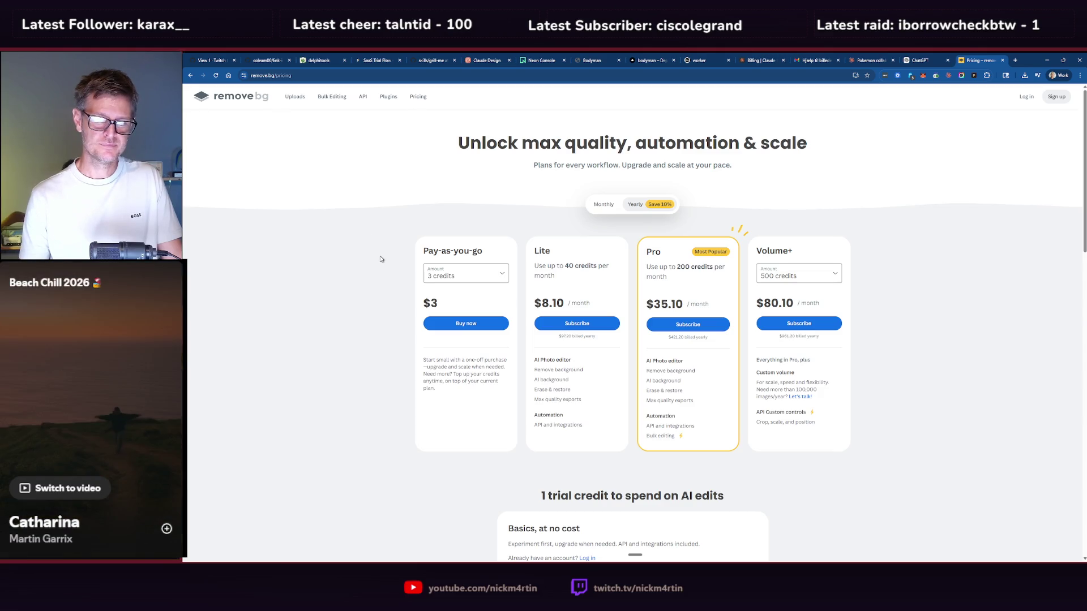
scroll(370, 306, "down", 3)
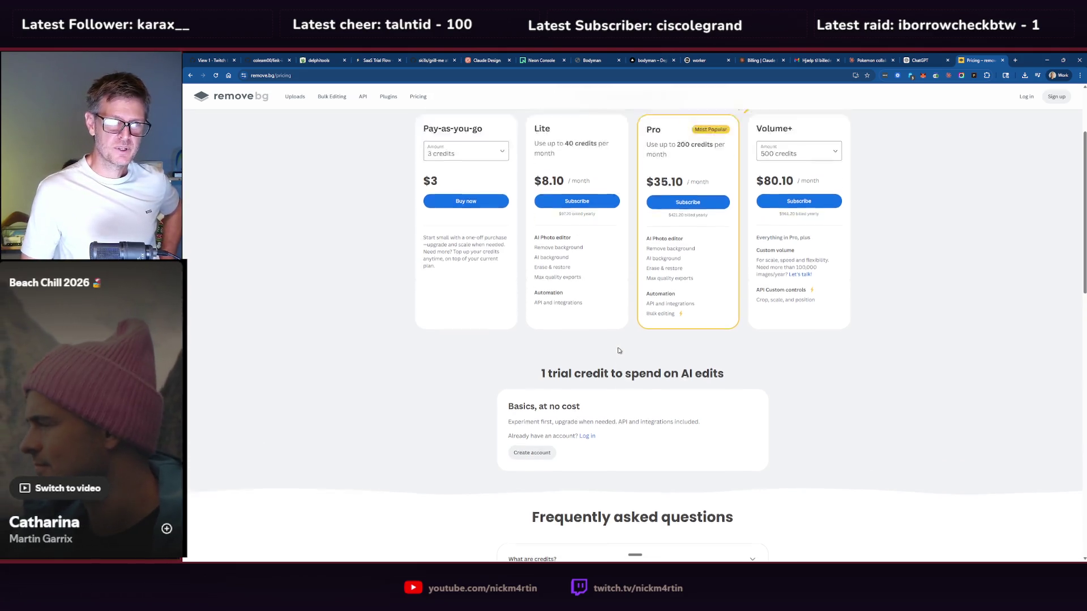
scroll(466, 361, "up", 3)
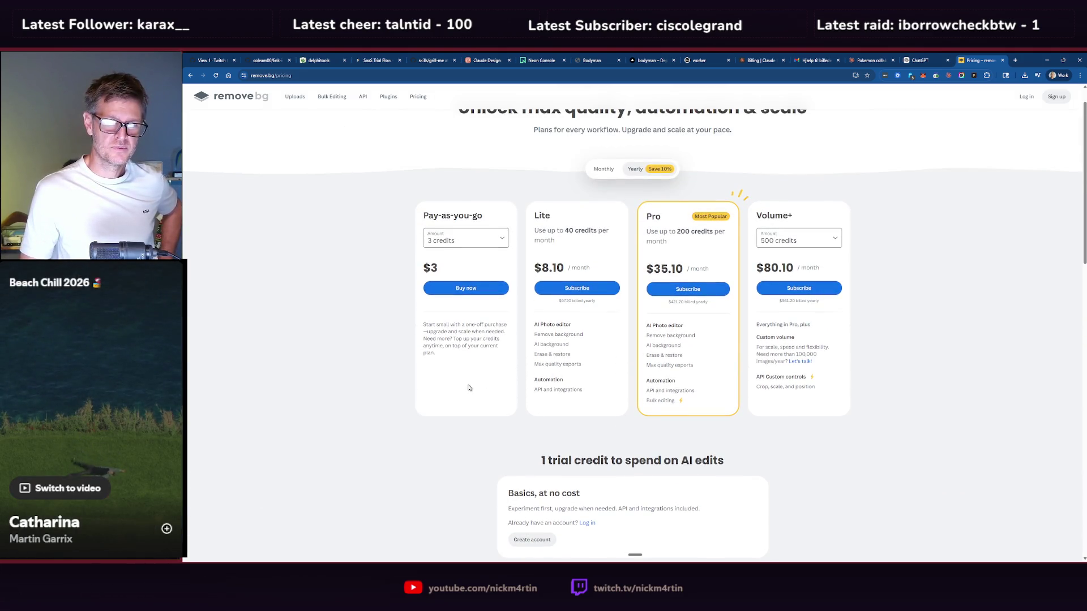
scroll(468, 380, "down", 3)
left_click(520, 401)
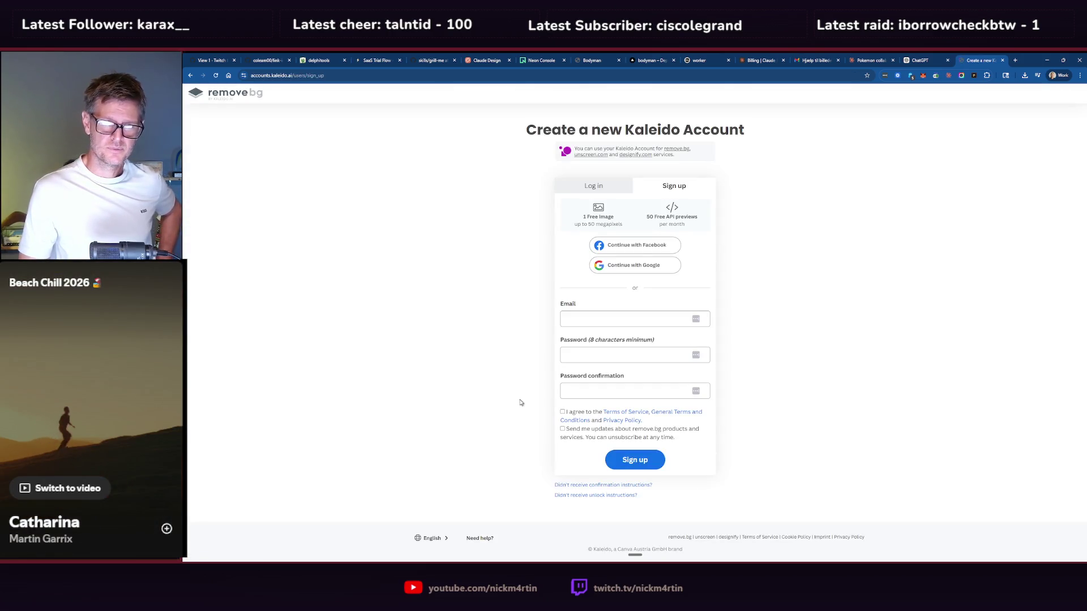
Create a remove.bg account through Google sign-in, allowing account access and accepting the terms.
left_click(644, 268)
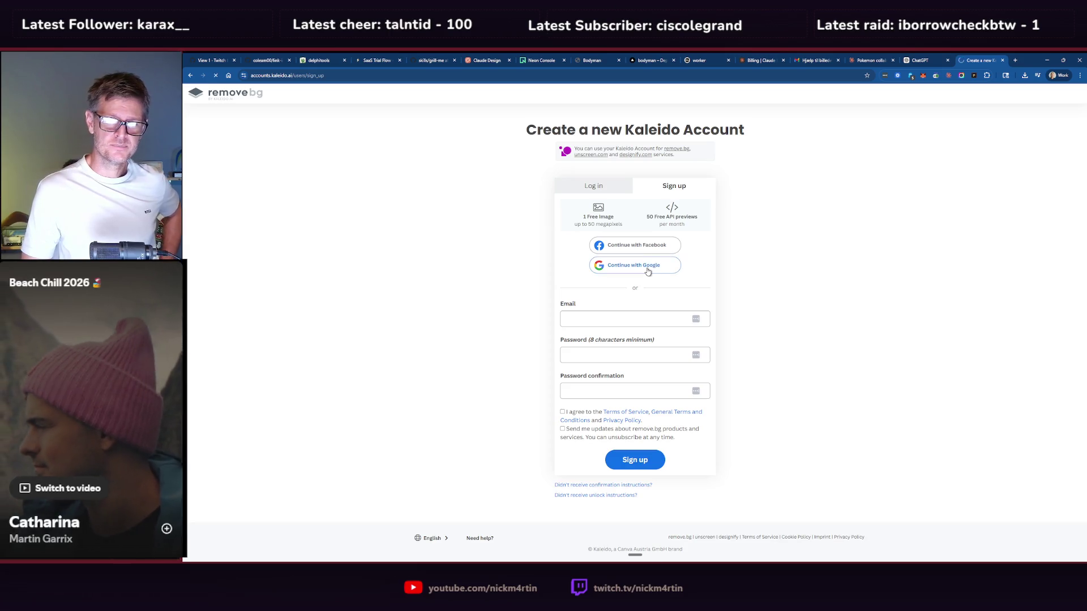
left_click(723, 292)
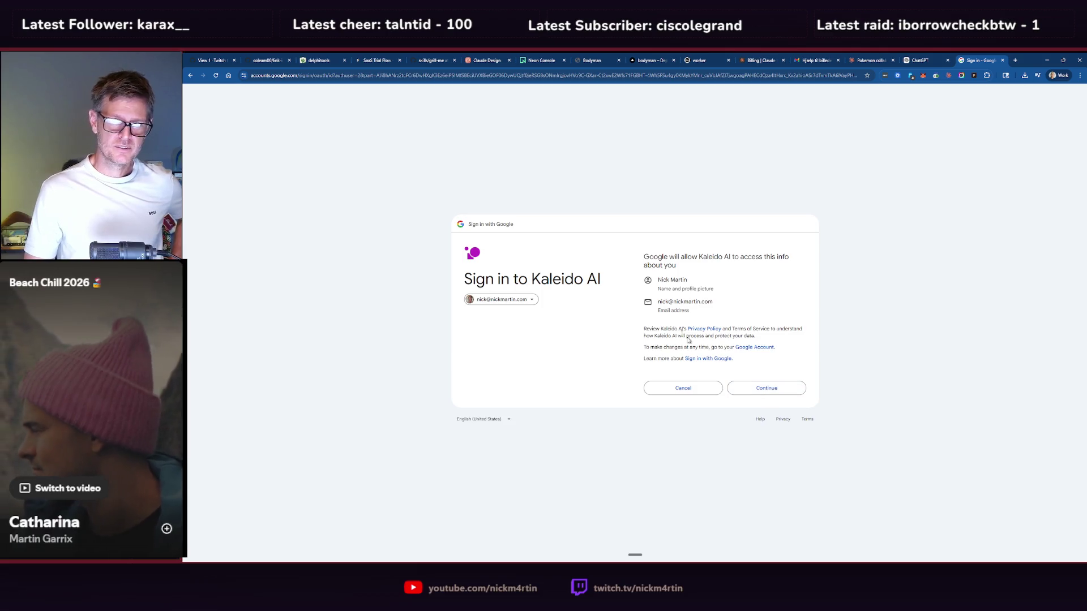
left_click(770, 391)
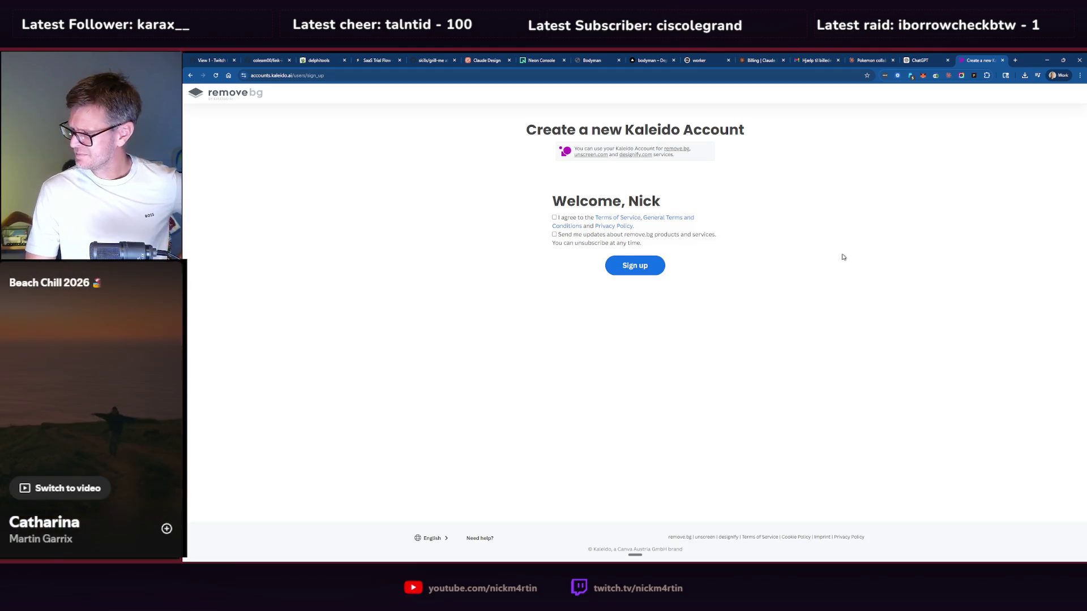
left_click(554, 218)
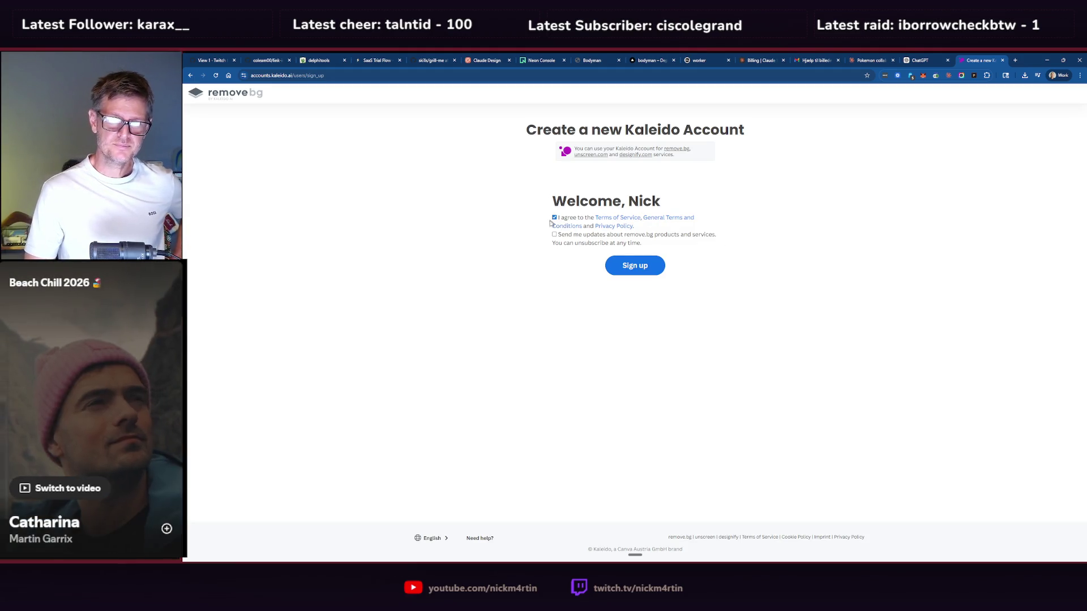
left_click(649, 276)
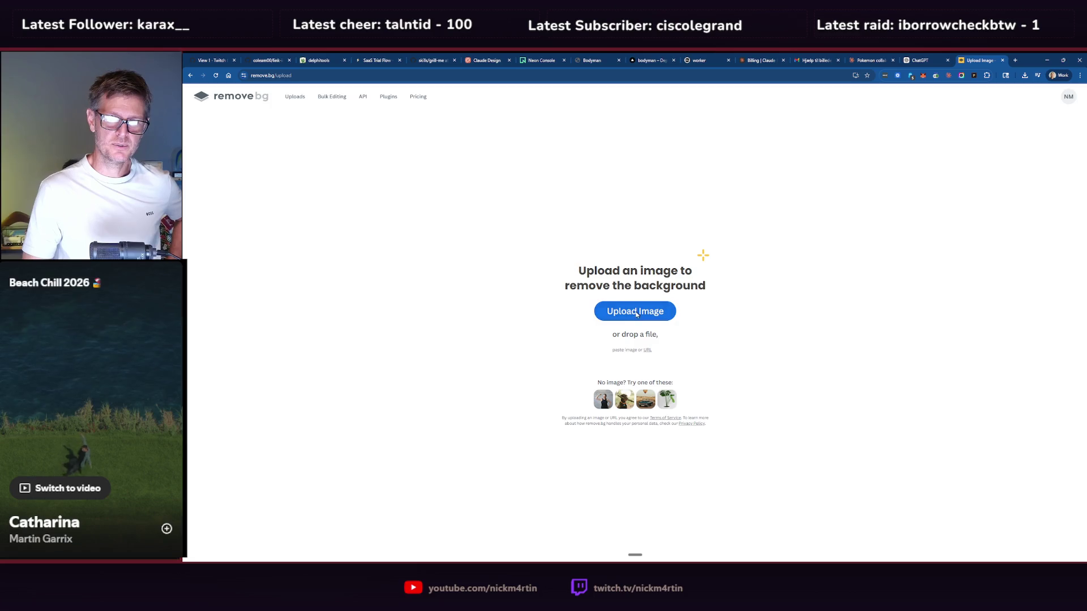
Upload original.JPG to remove.bg to cut out the background, then view its download sizes.
left_click(638, 313)
left_click(342, 117)
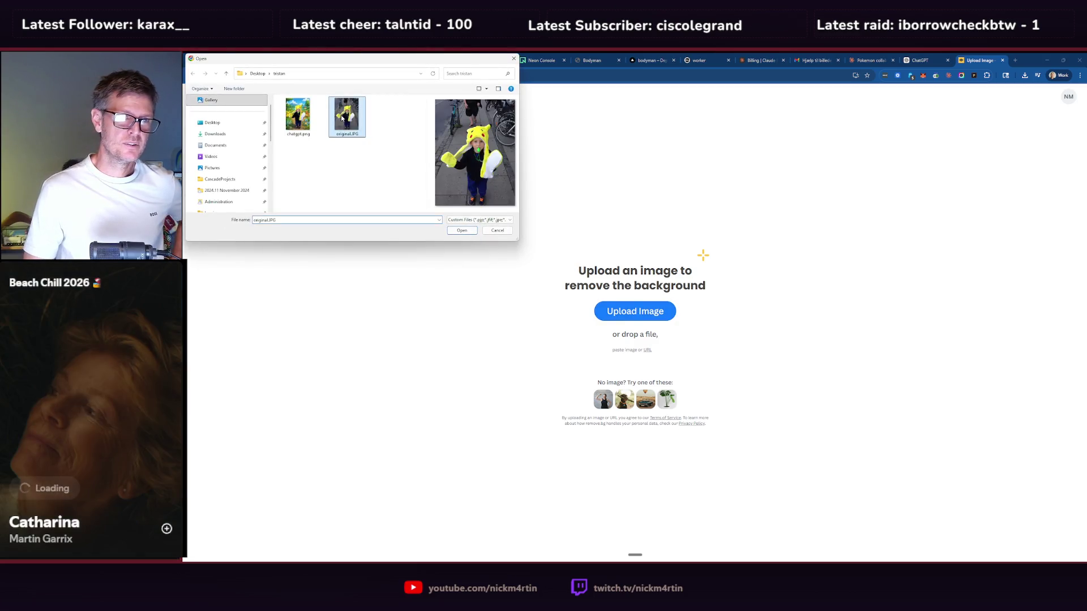
left_click(461, 231)
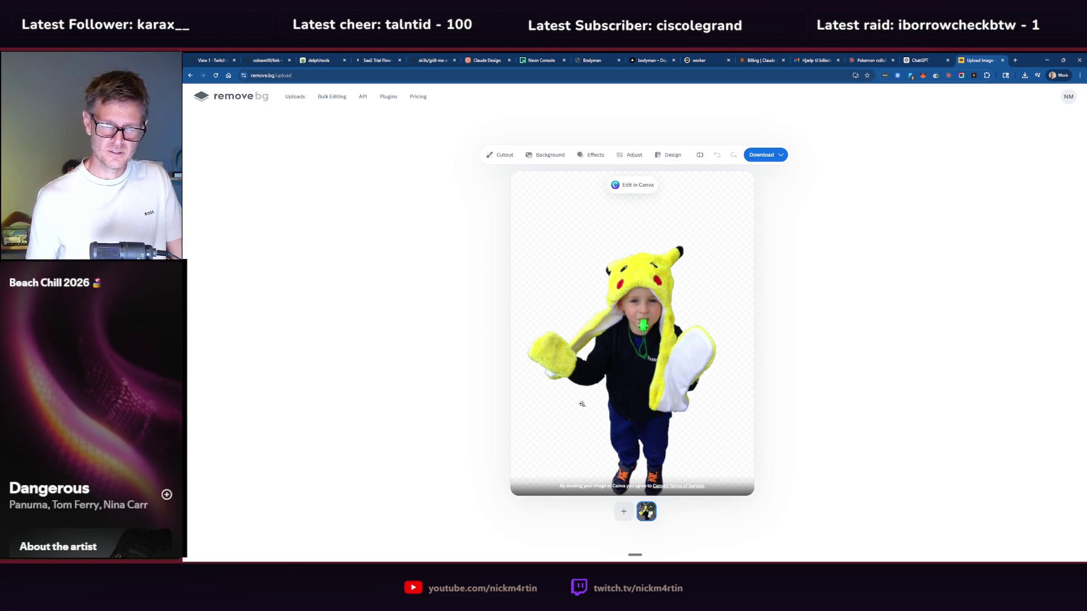
left_click(778, 156)
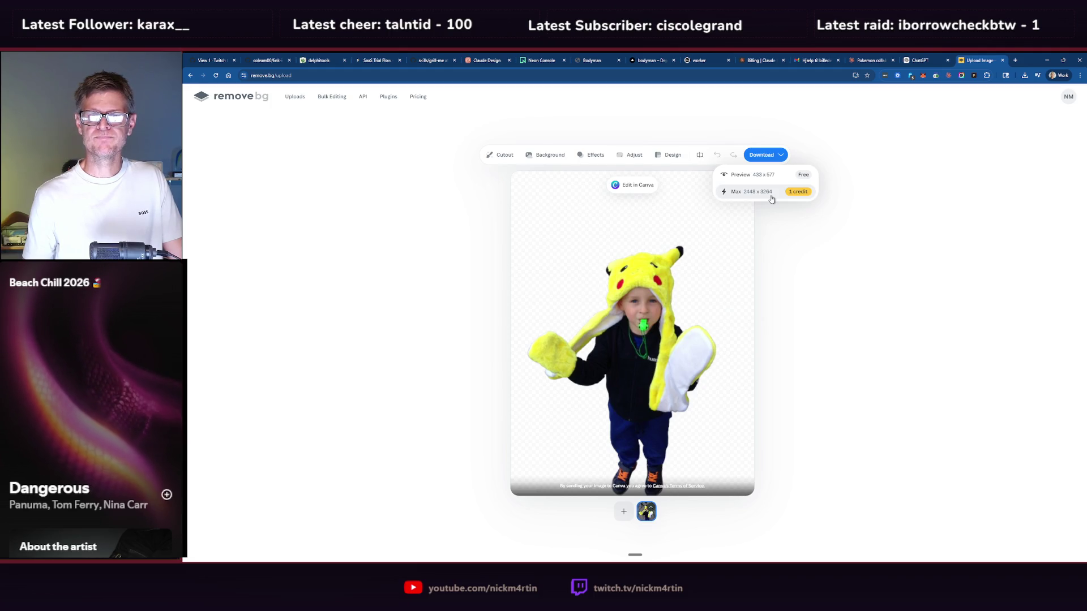
After checking the cutout's size, ask Claude whether 2448x3264 px is large enough for the print.
left_click(876, 61)
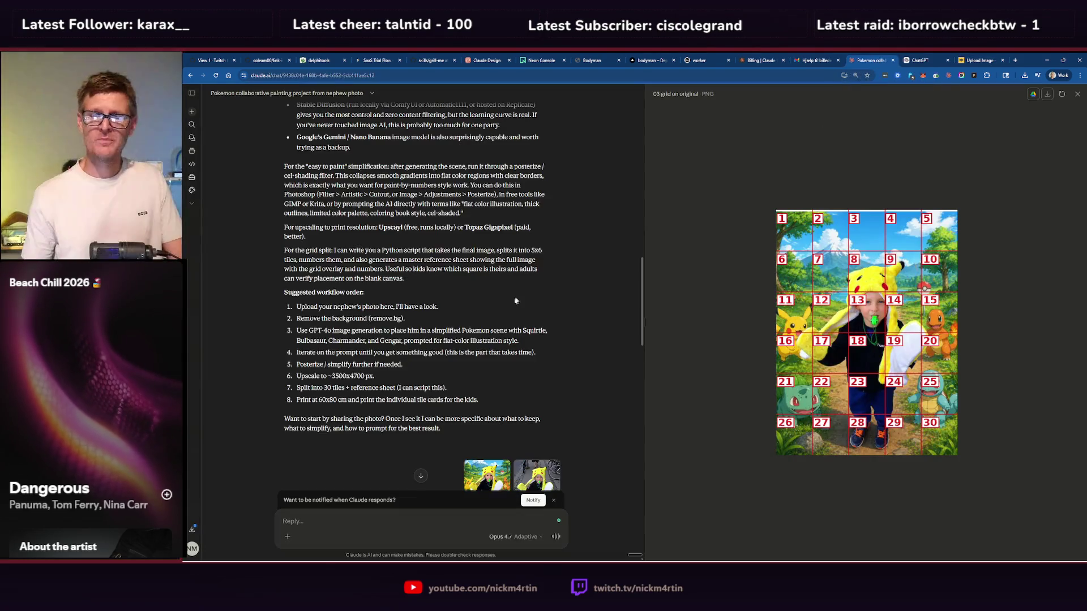
type("Is 2448x")
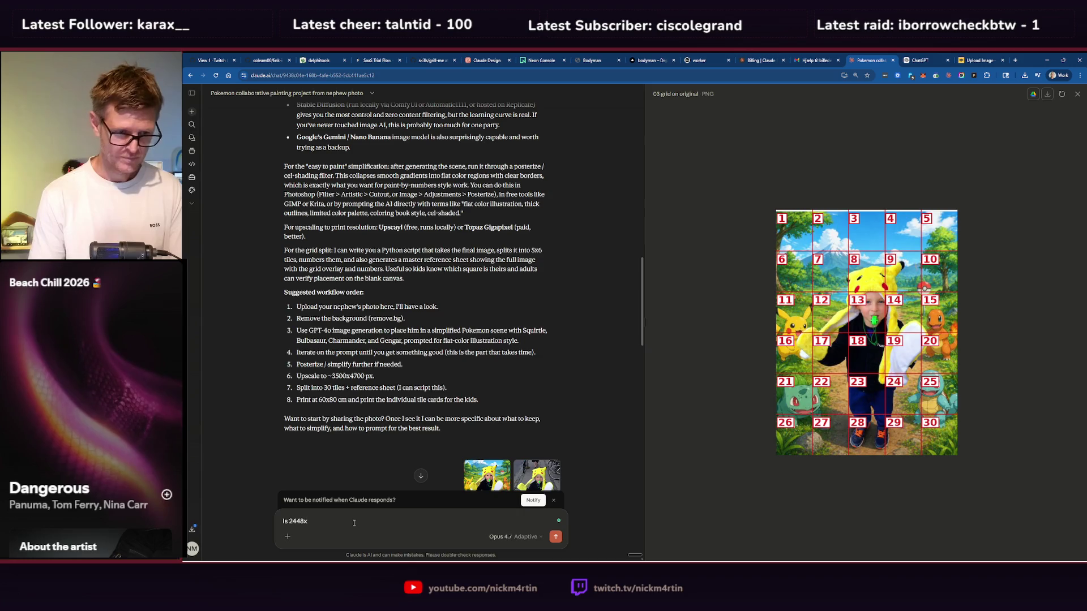
key("alt+Tab")
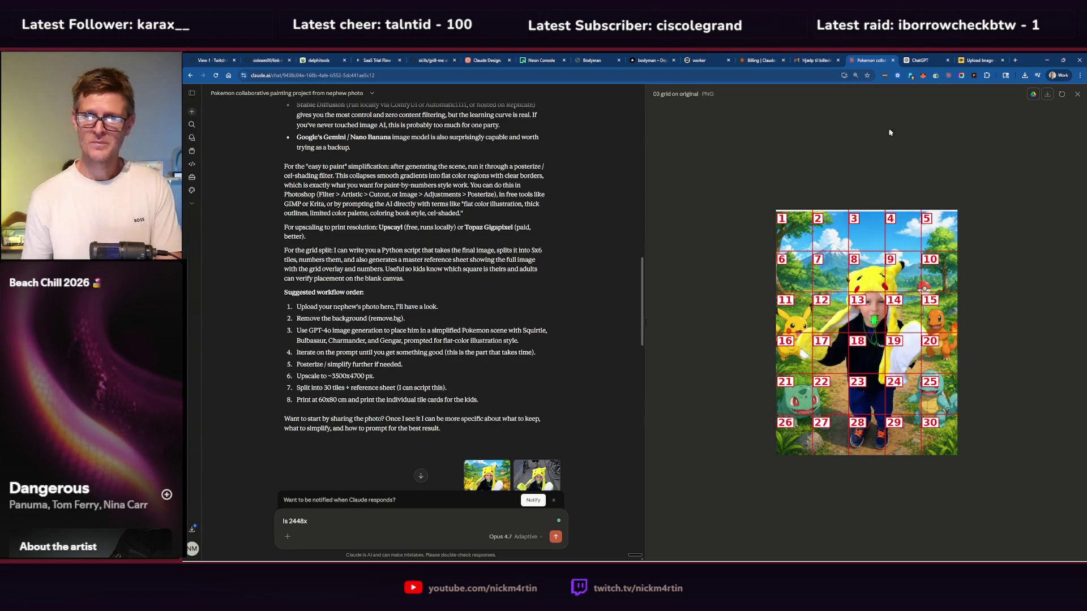
left_click(978, 62)
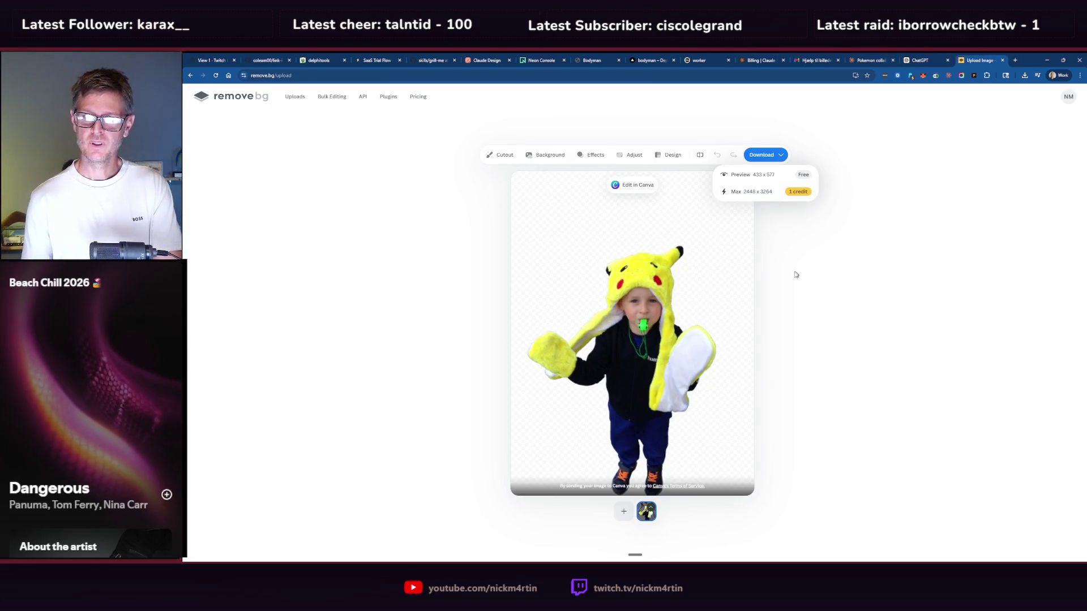
key("alt+Tab")
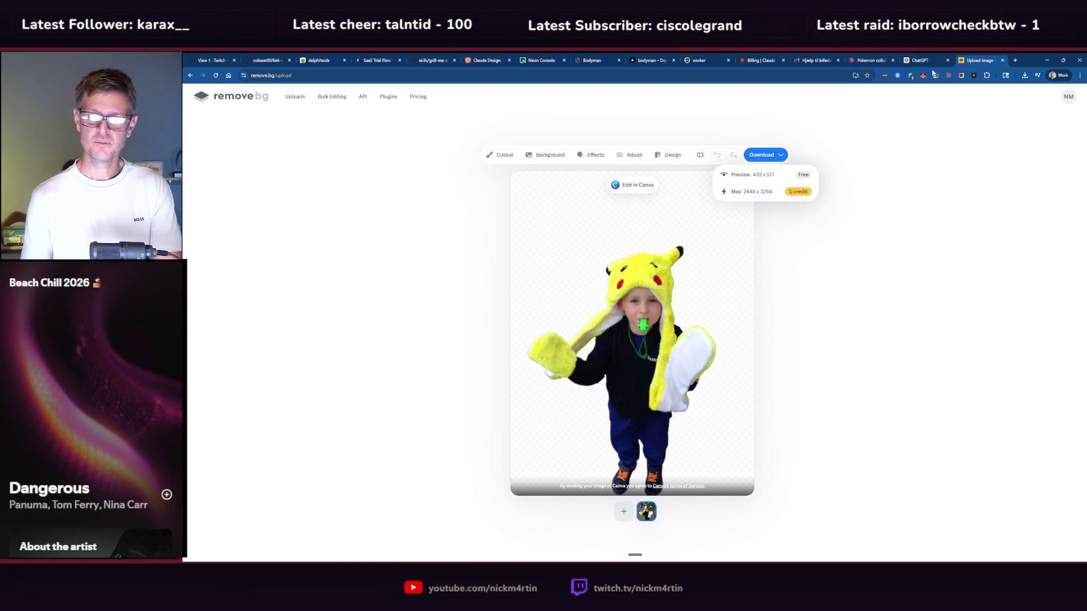
left_click(865, 63)
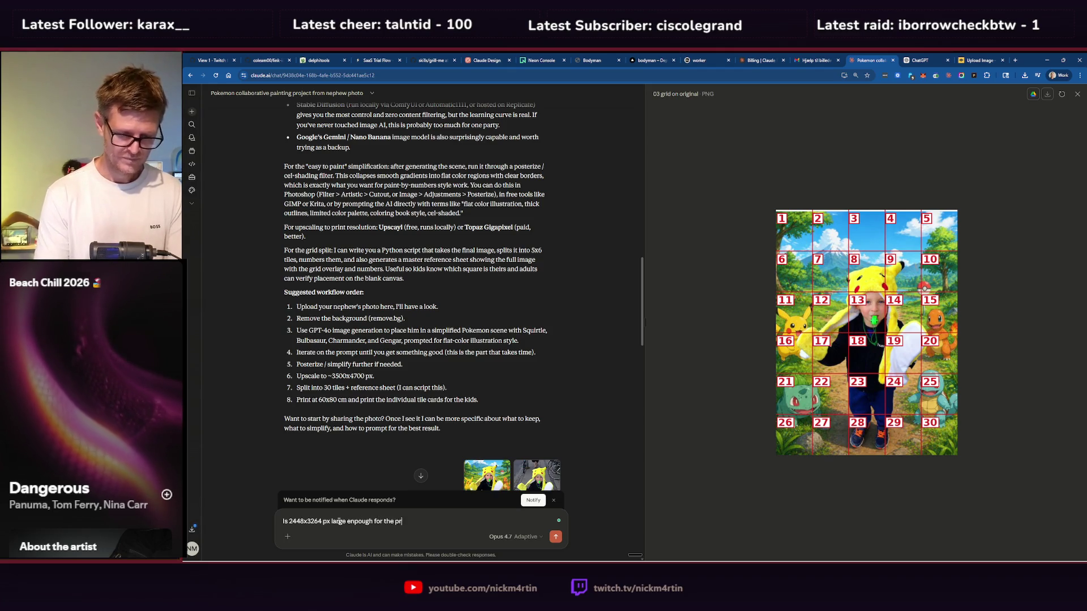
type("?")
key("Return")
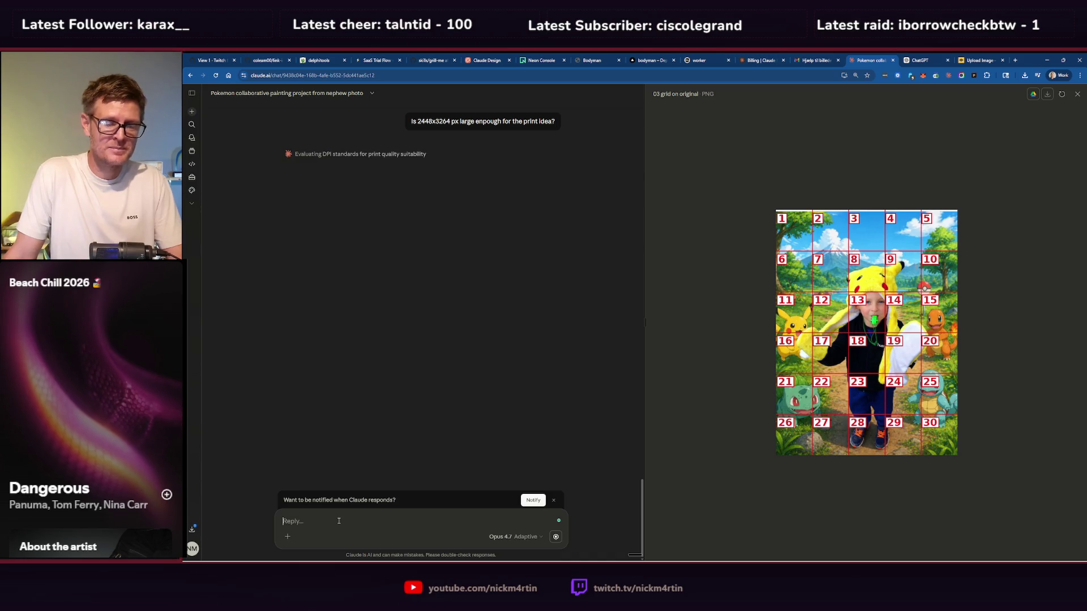
key("alt+Tab")
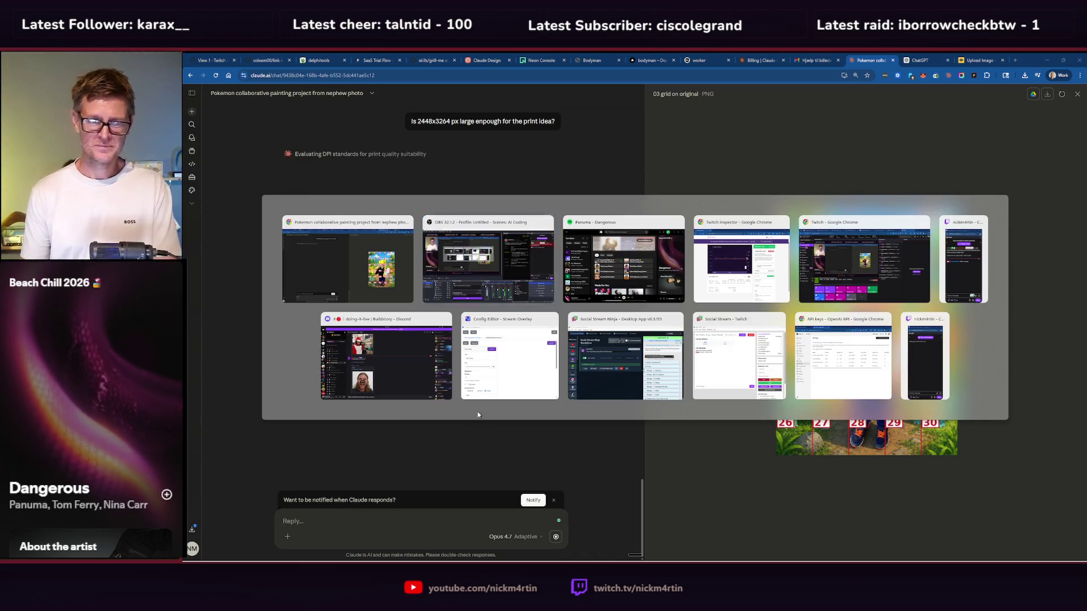
Confirm in File Explorer that Desktop\tristan\original.JPG measures 2448 x 3264, then return to Claude.
left_click(558, 555)
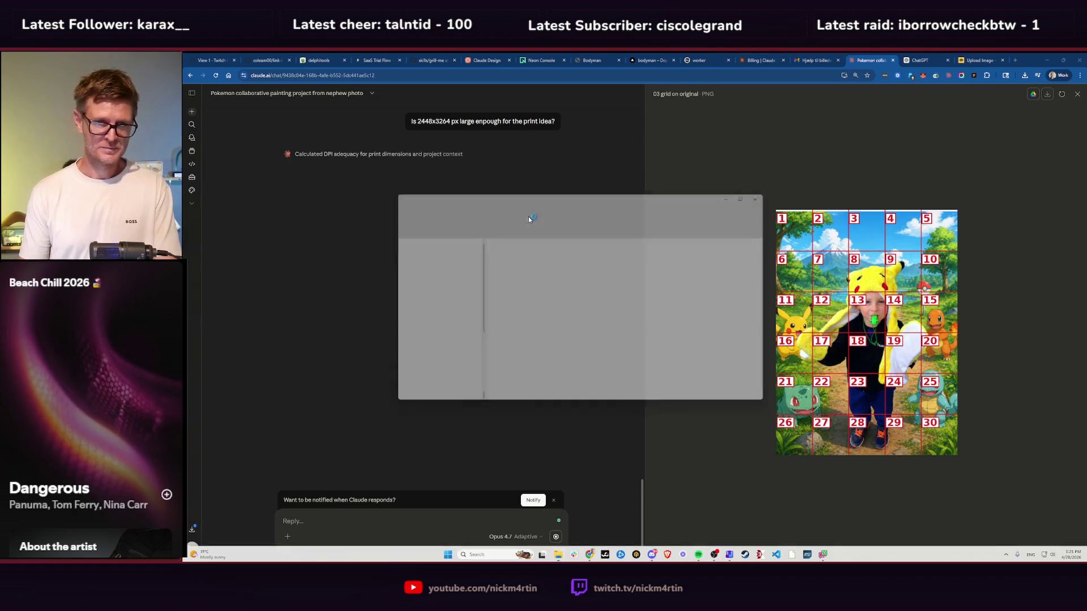
left_click(445, 263)
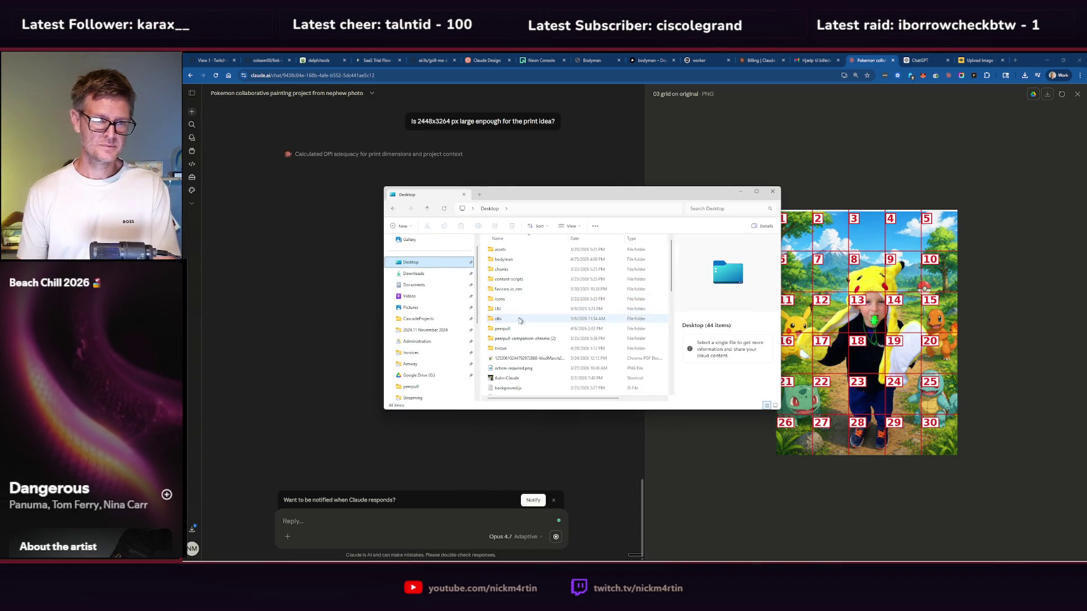
double_click(510, 347)
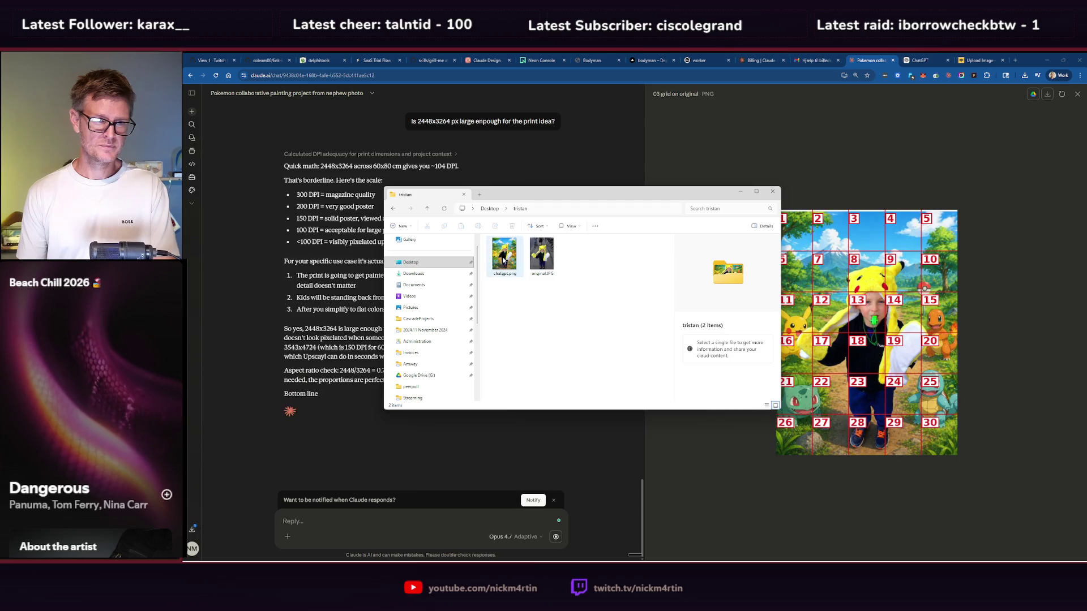
left_click(546, 261)
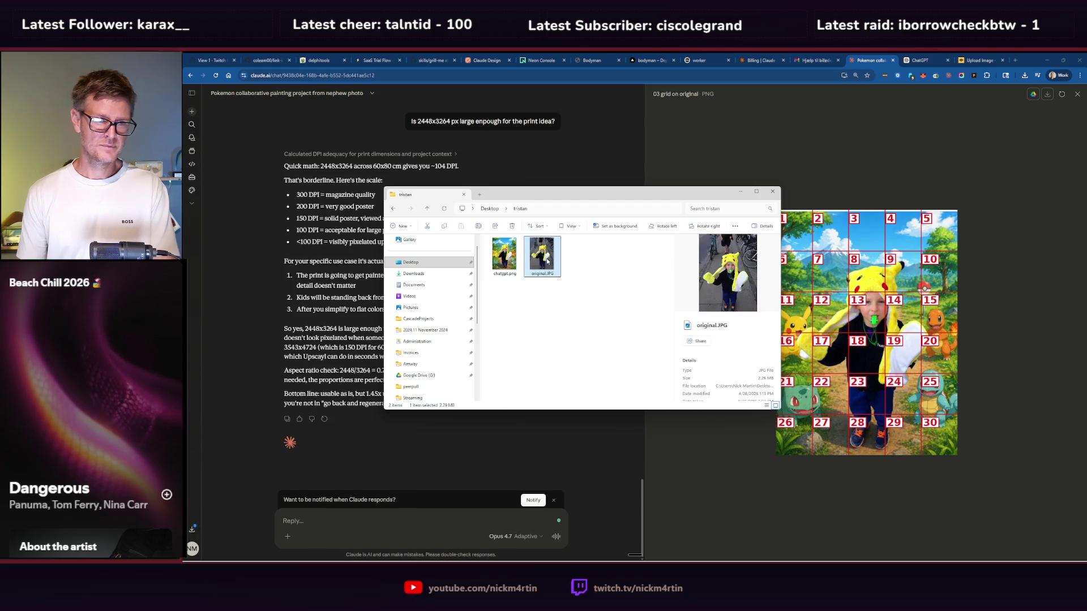
scroll(747, 375, "down", 2)
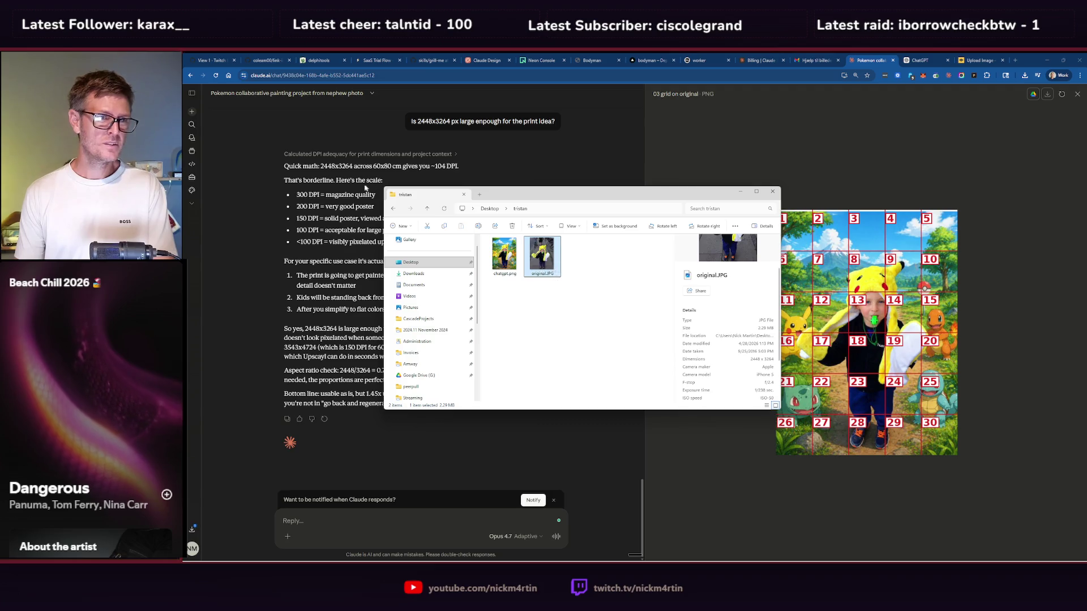
left_click(499, 164)
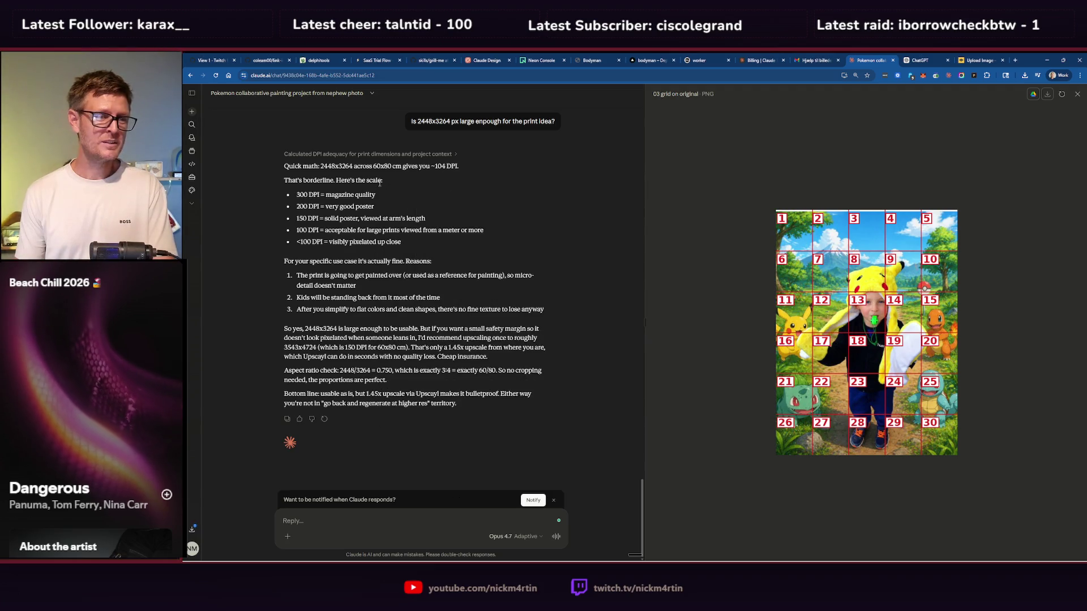
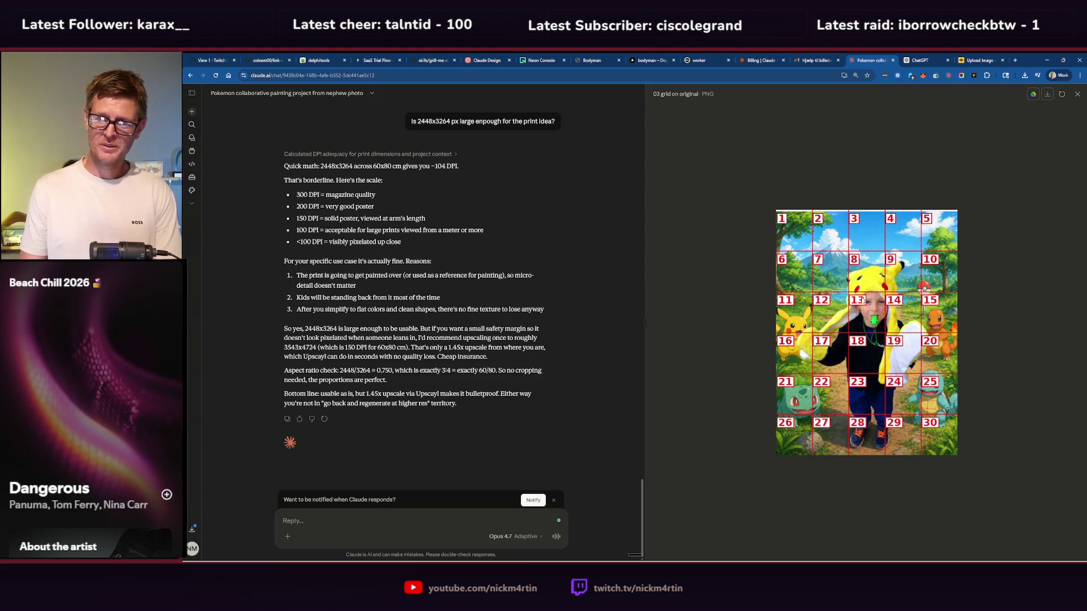
Check the tristan folder with original.JPG, then return to the remove.bg upload page in the browser.
key("alt+Tab")
key("alt+Tab")
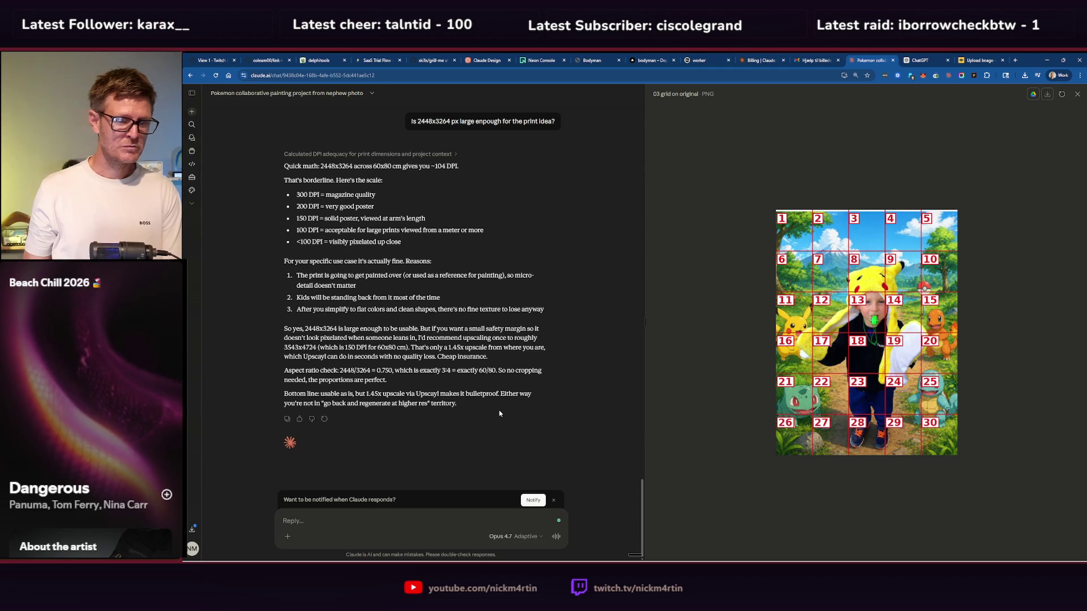
key("alt+Tab")
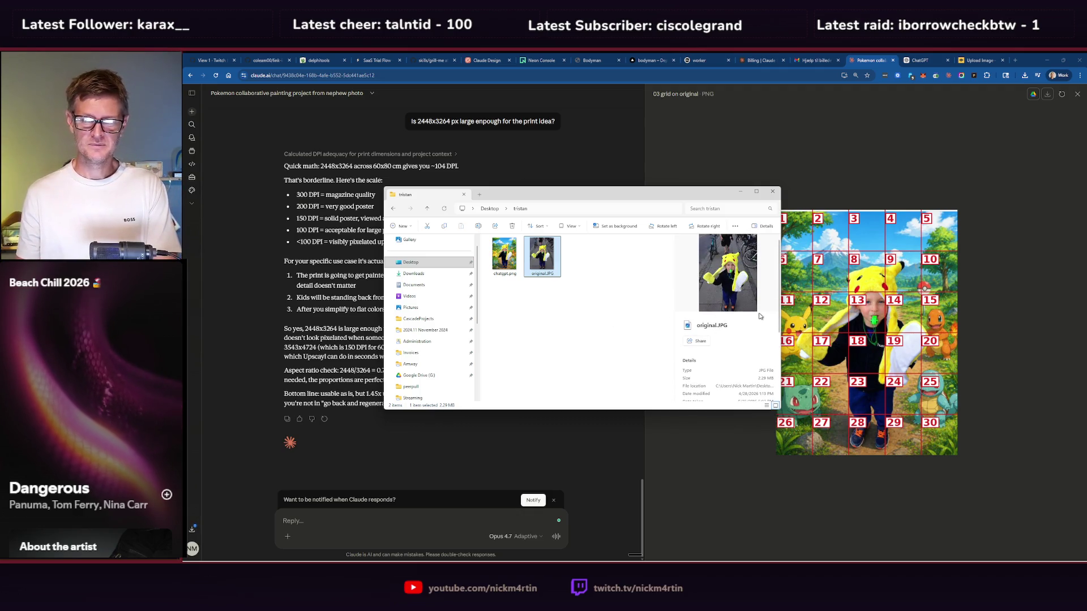
left_click(914, 108)
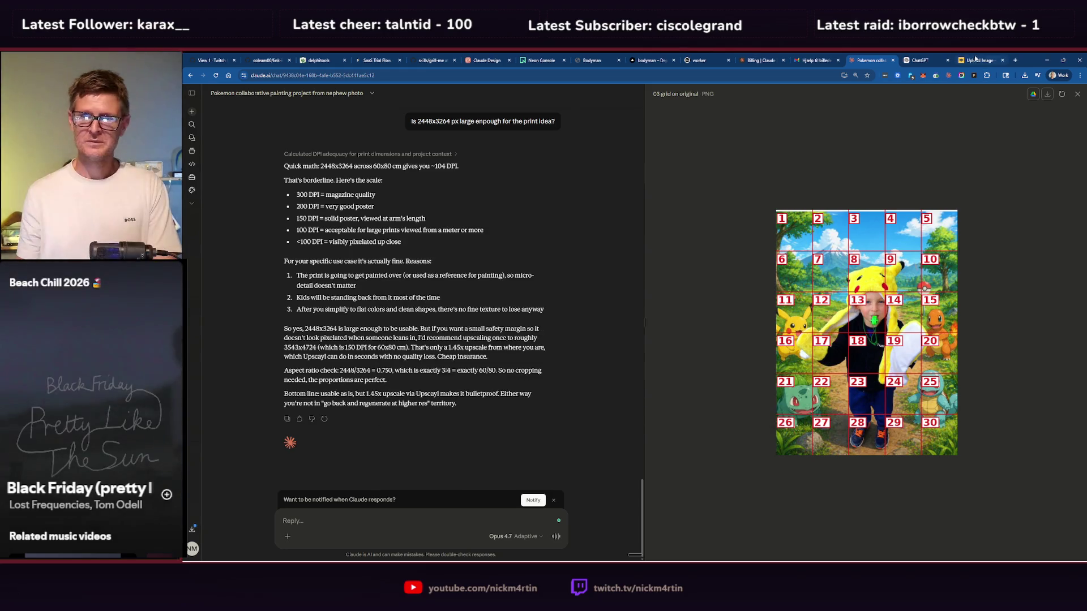
left_click(979, 65)
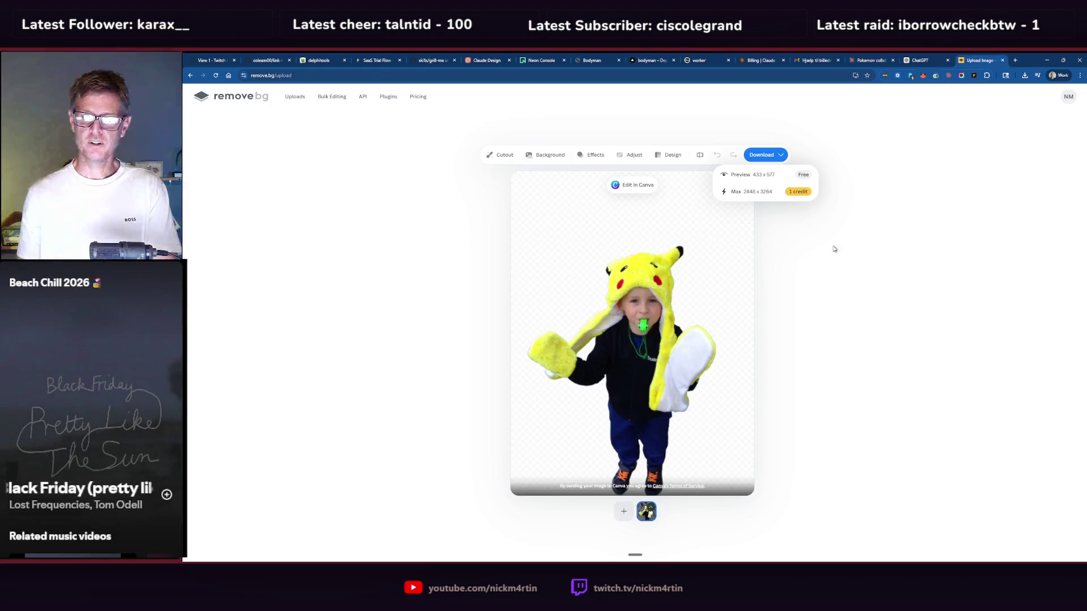
Download the full 2448 × 3264 cutout as original-removebg.png and dismiss the download popups.
left_click(763, 193)
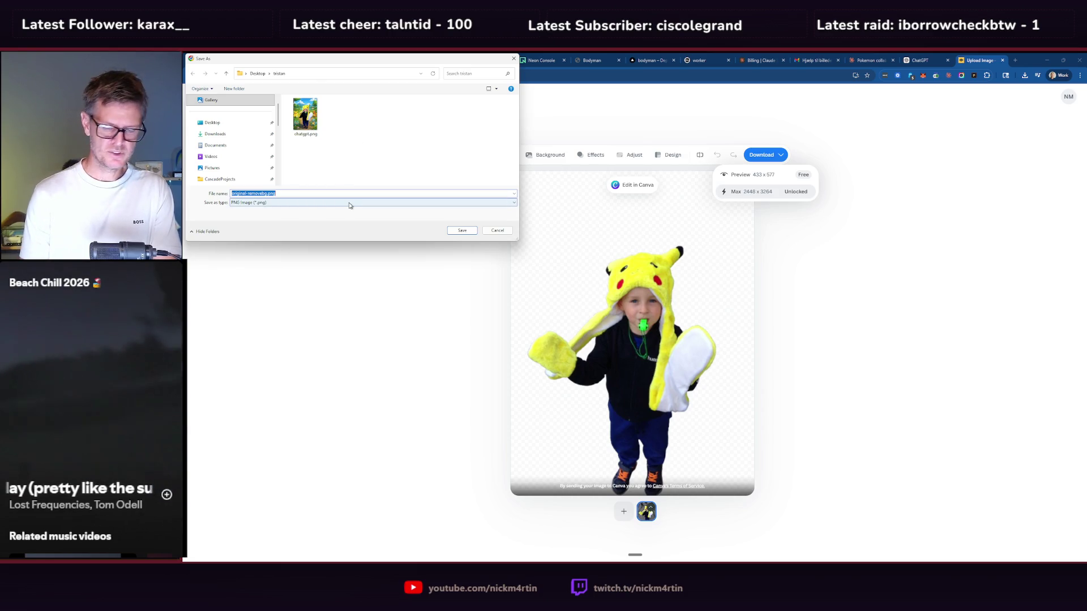
key("Return")
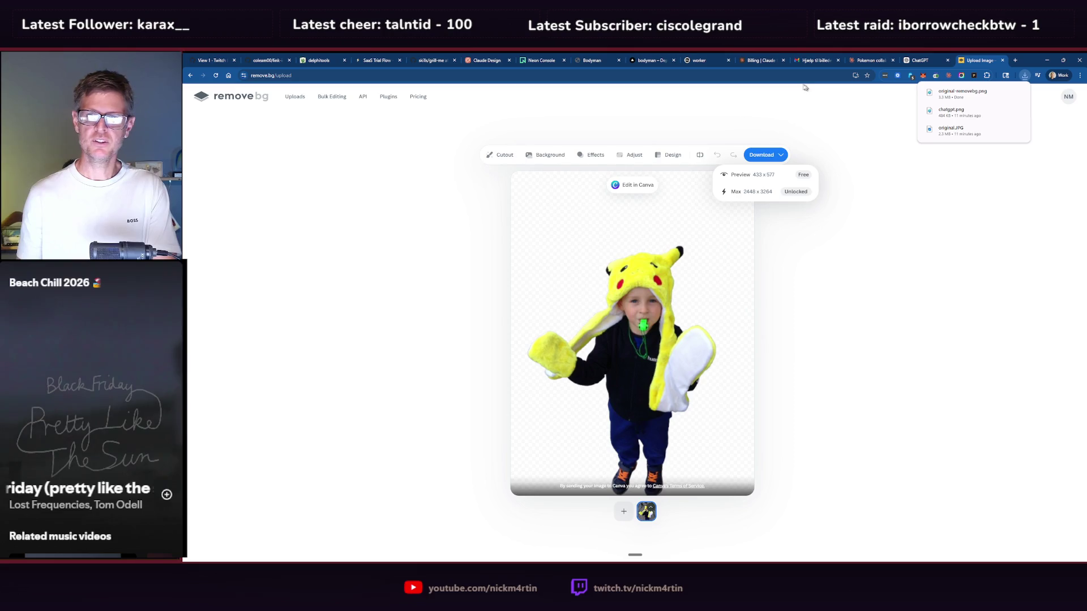
left_click(876, 201)
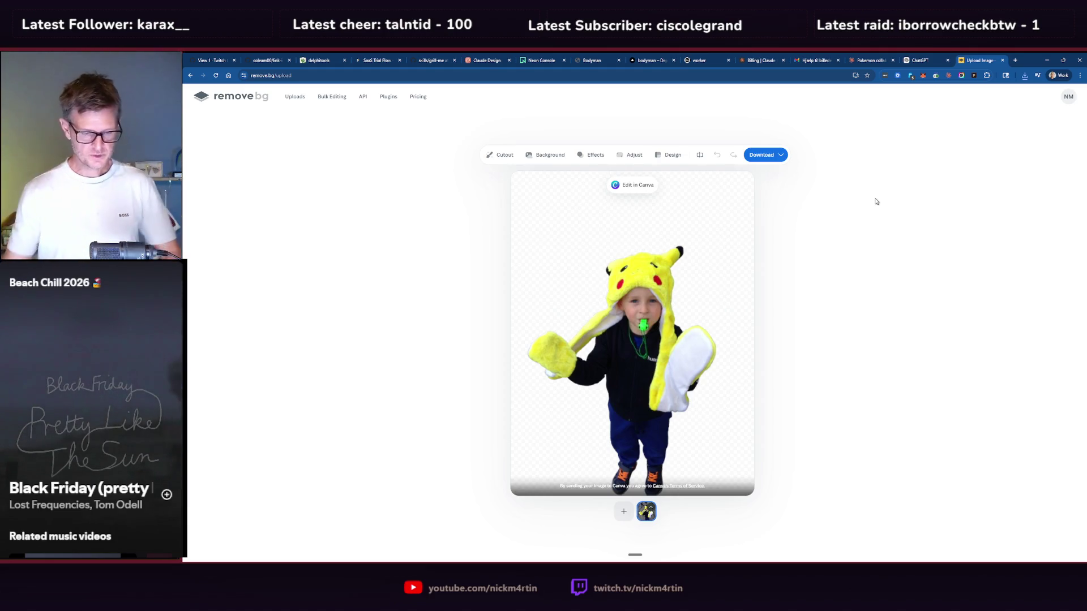
key("alt+Tab")
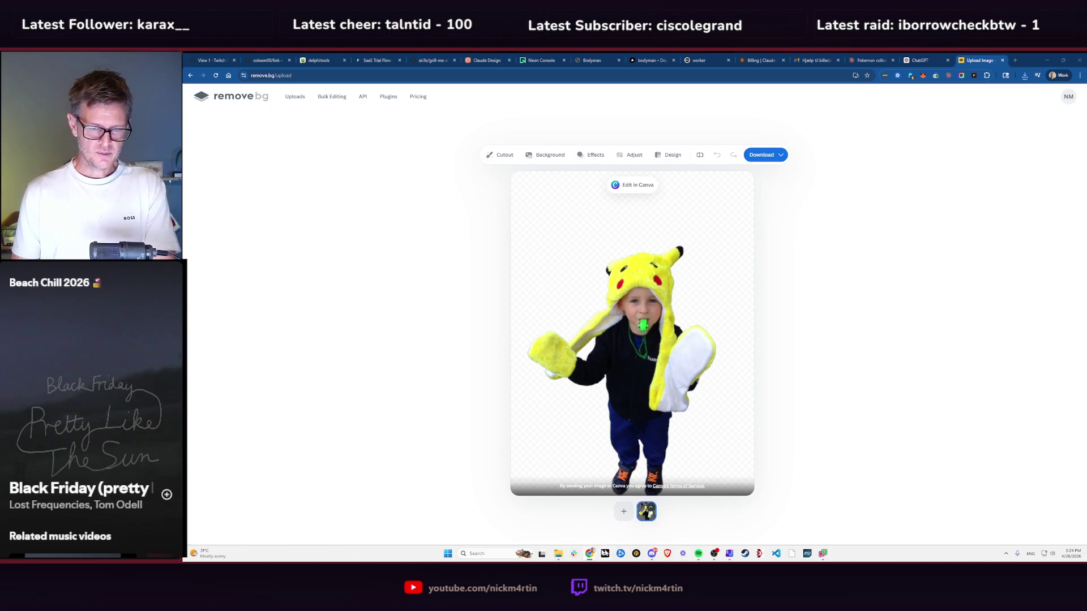
Launch Windows Terminal from Start, maximize it and split it into two side-by-side panes.
left_click(492, 554)
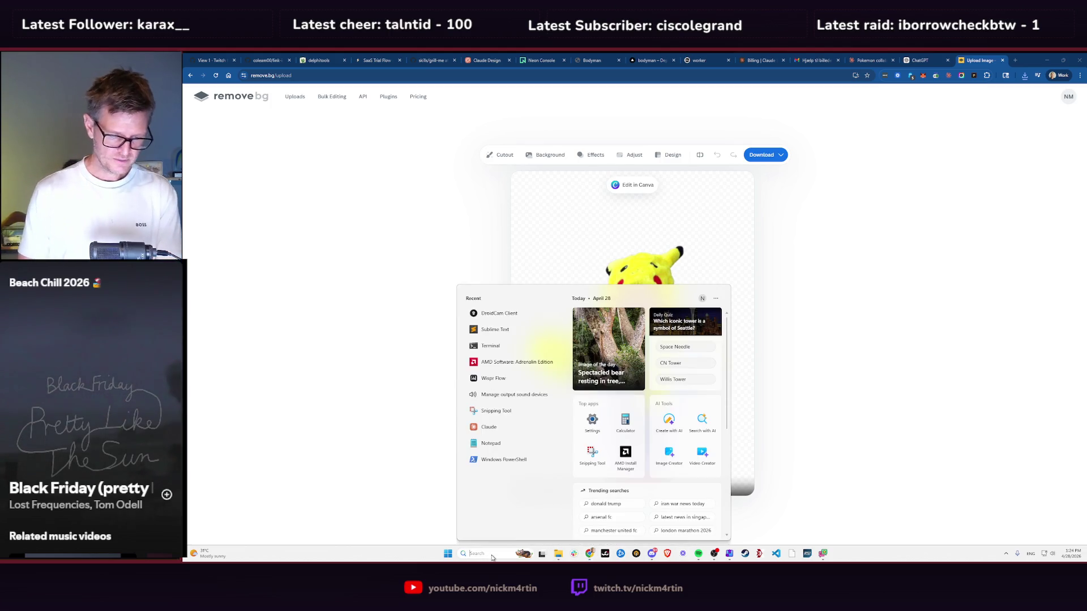
type("terminal")
key("Return")
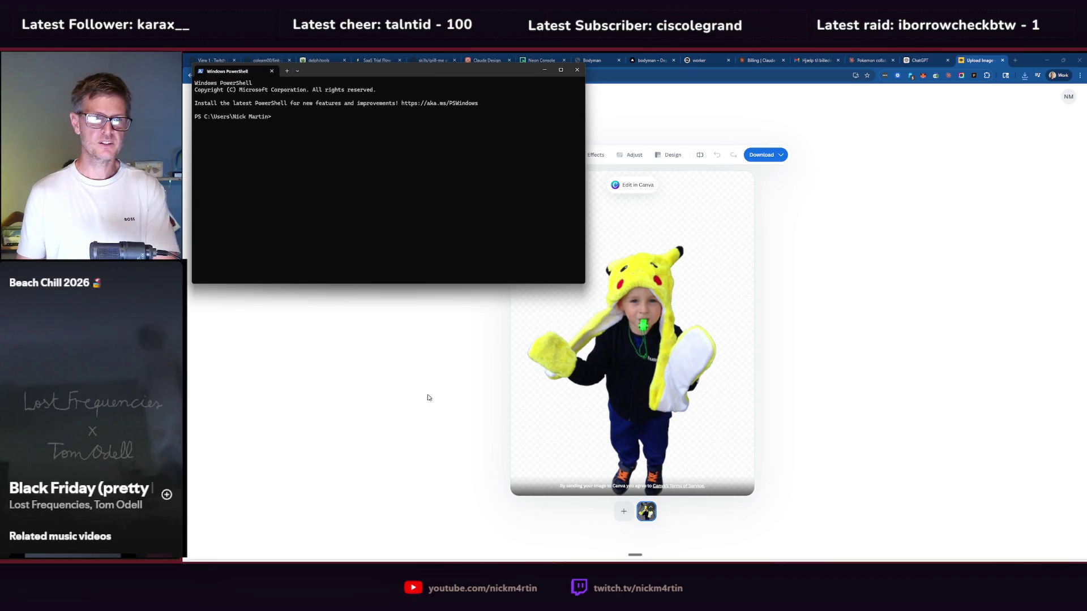
key("super+Up")
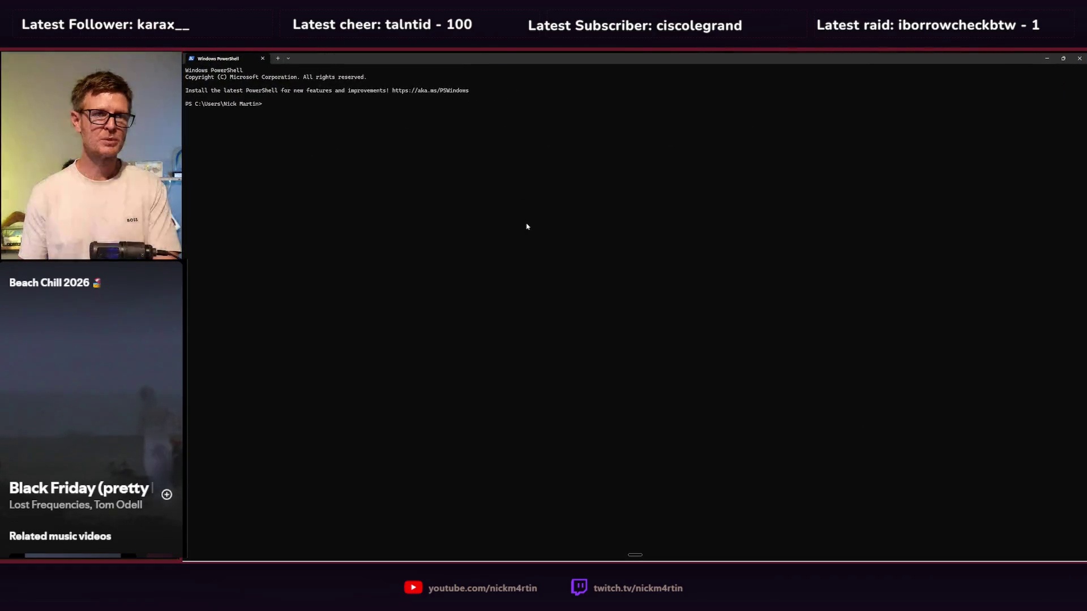
type("-")
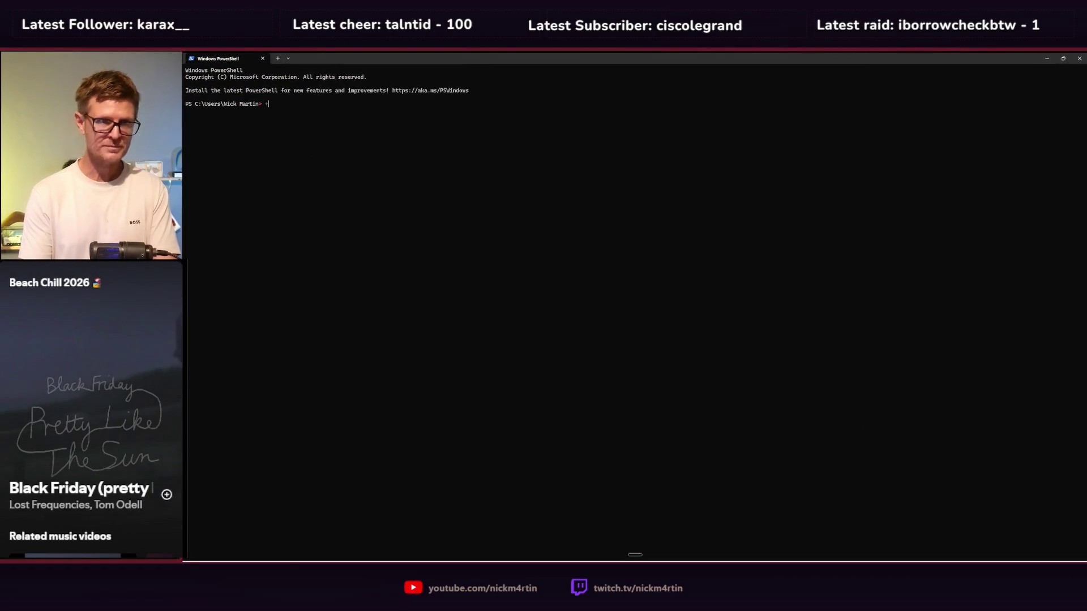
key("BackSpace")
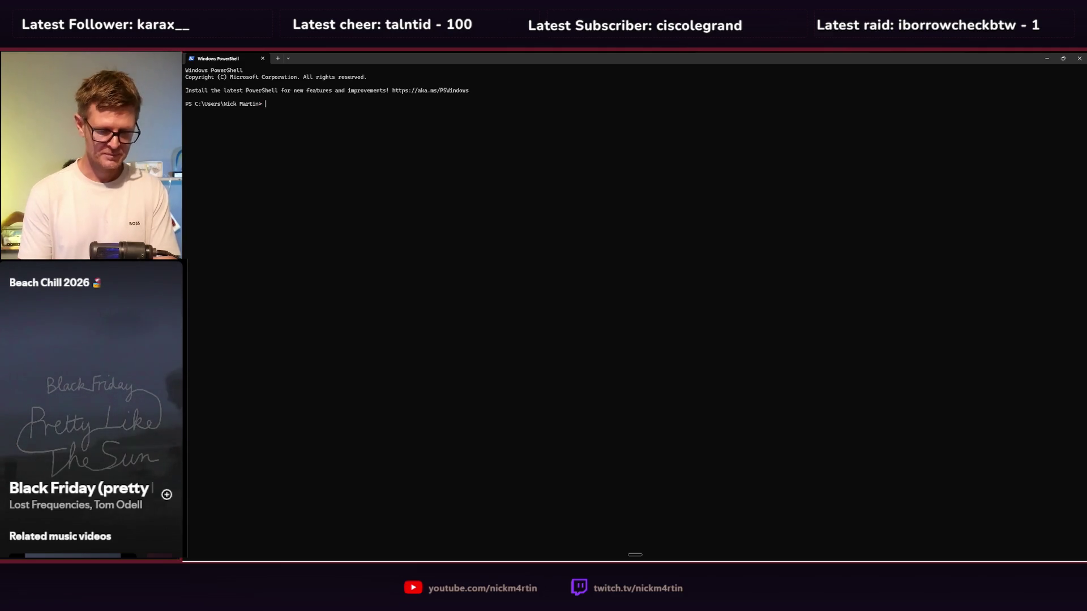
key("alt+shift+plus")
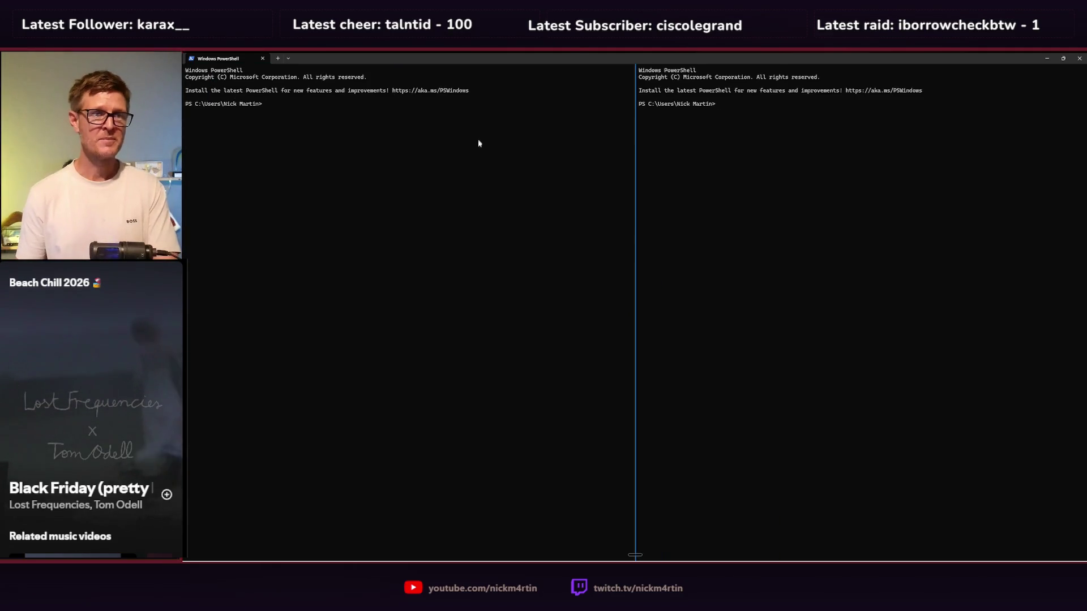
Change into D:\ai\CascadeProjects\ai-lead-manager and start claude --dangerously-skip-permissions there.
type("cd")
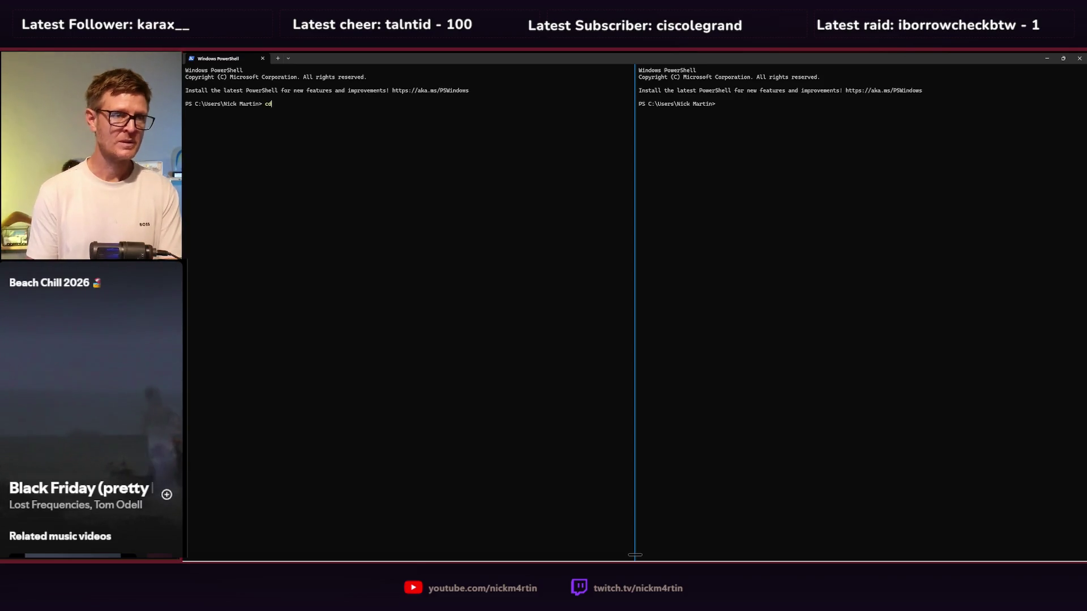
type(" 'D:\\")
key("Tab")
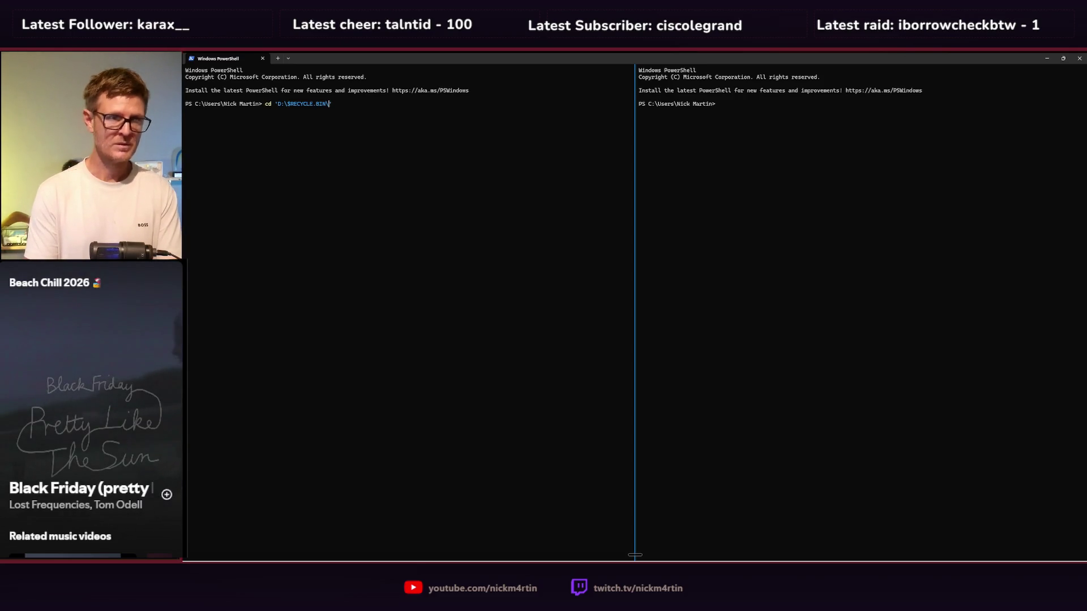
key("BackSpace")
key("BackSpace")
key("BackSpace")
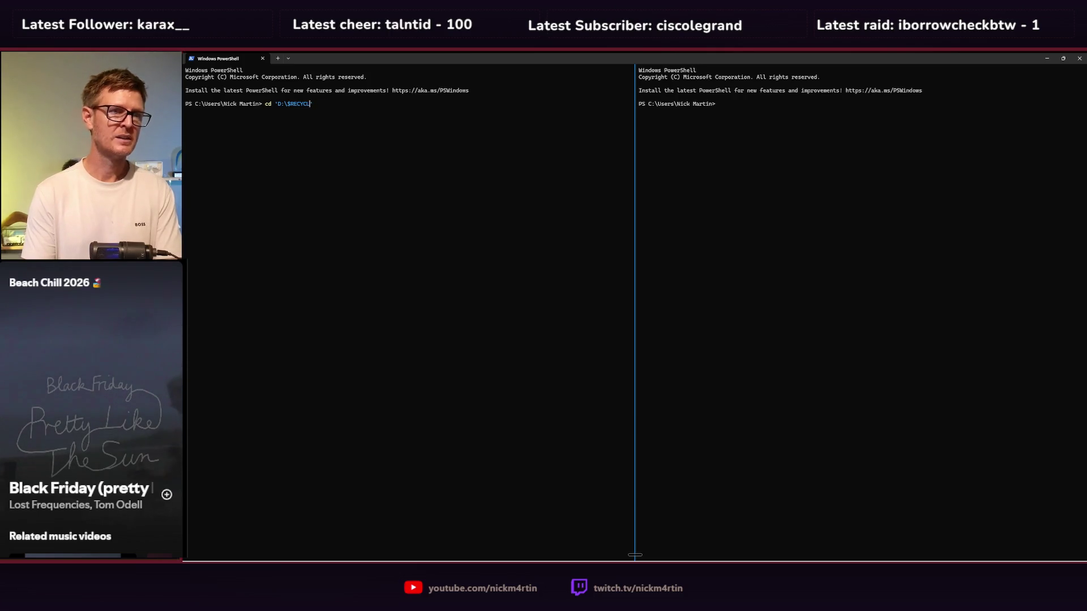
key("BackSpace")
type("ai")
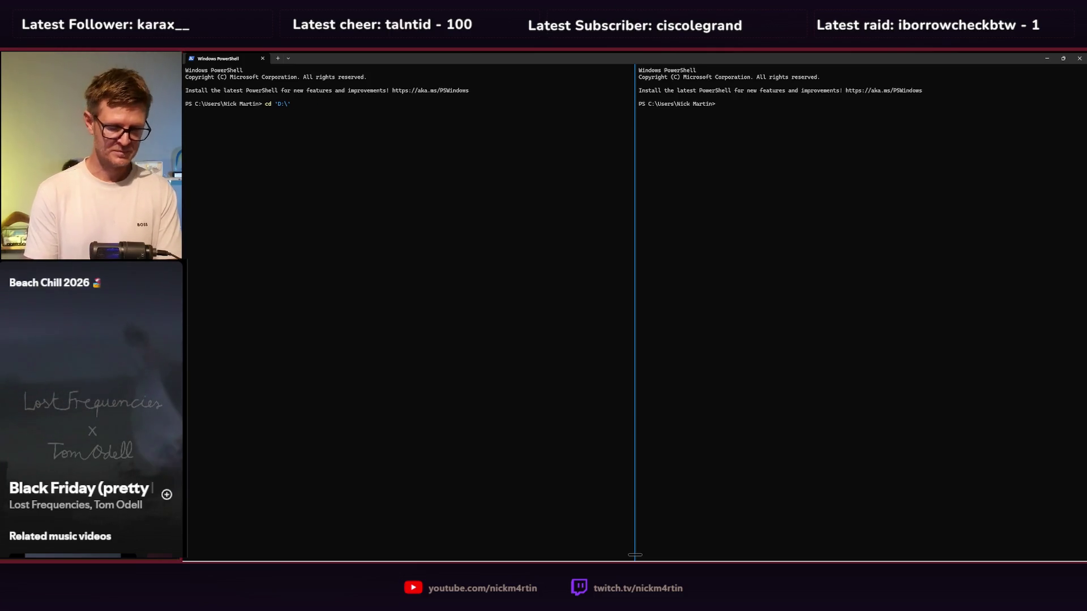
key("Tab")
type("C")
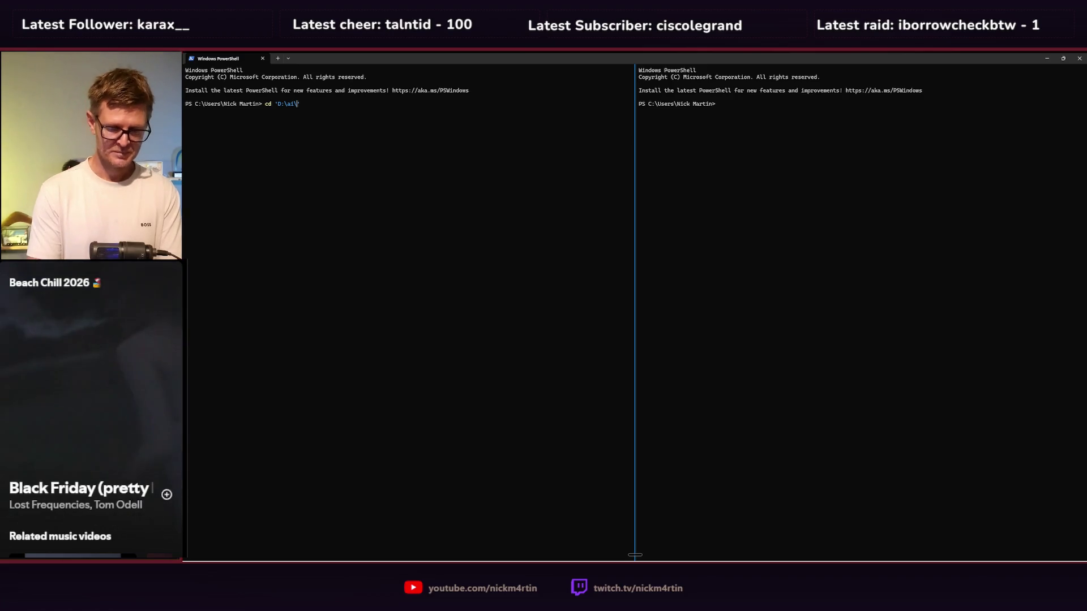
key("Tab")
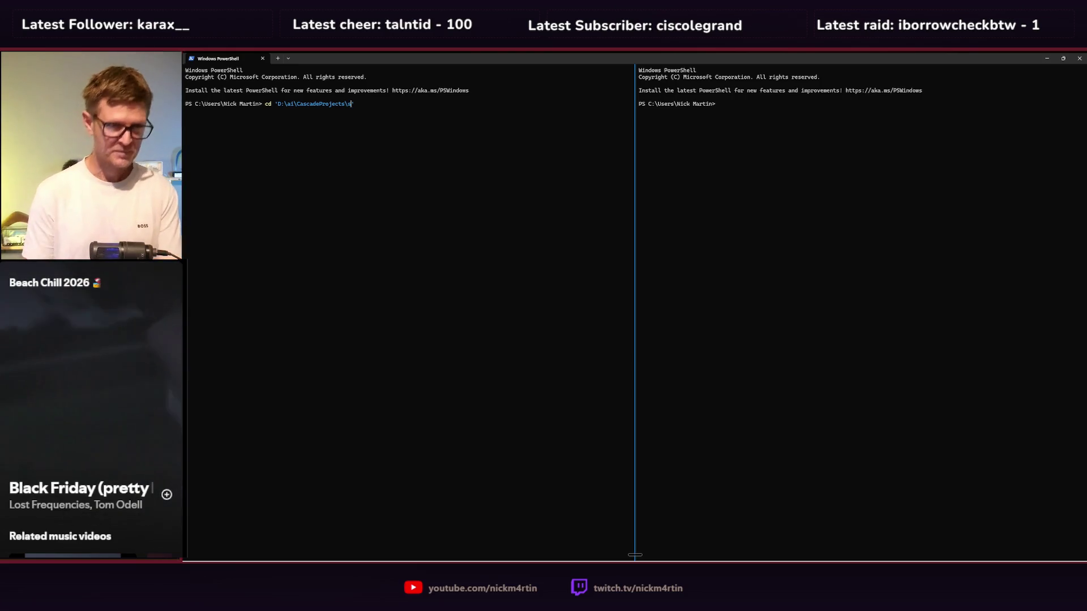
type("ai")
key("Tab")
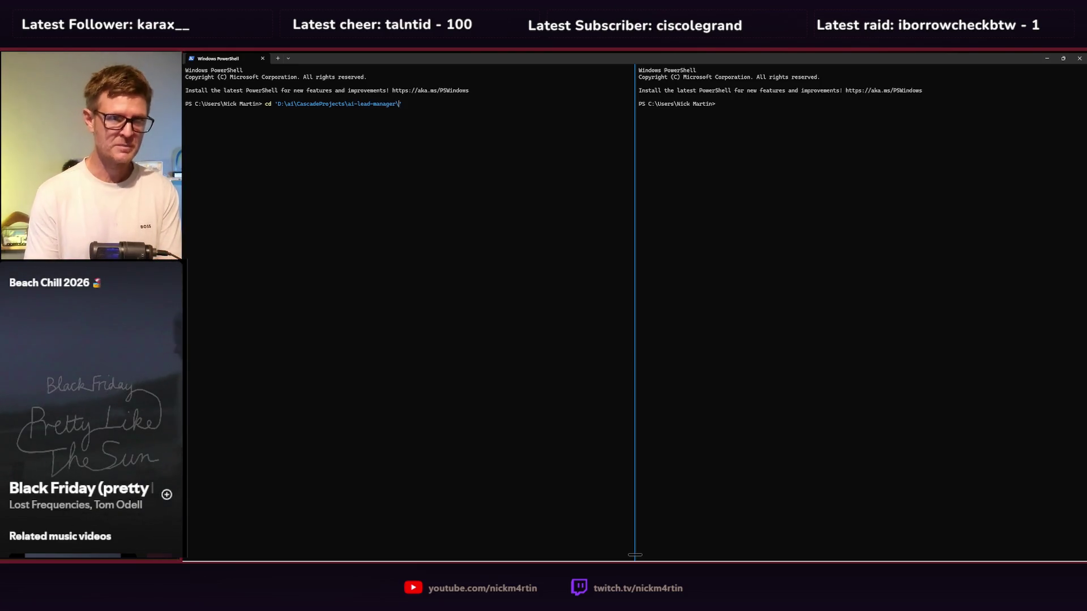
key("Return")
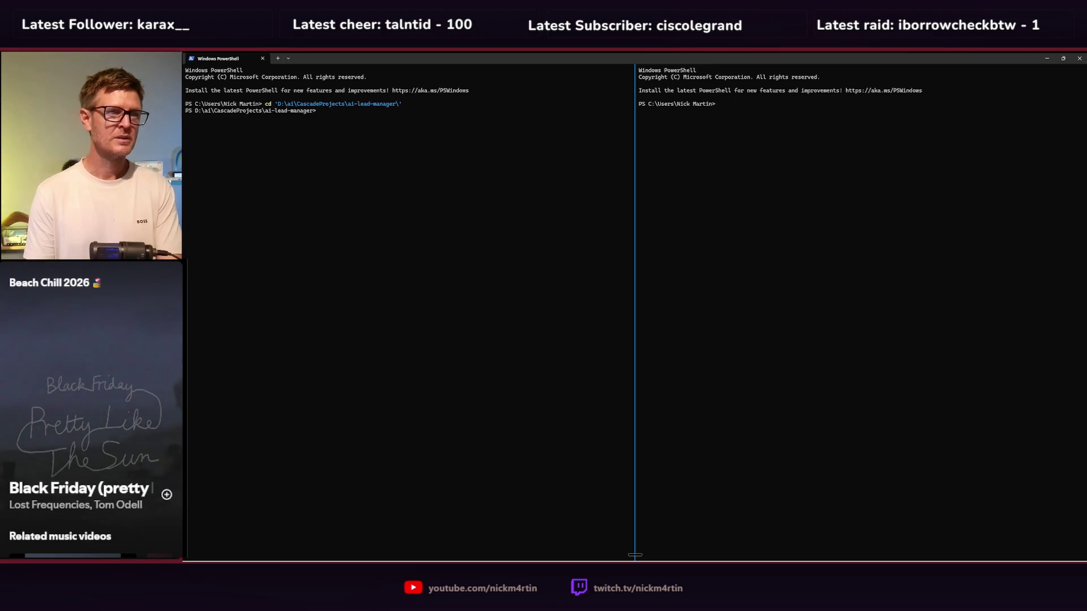
type("claude --dangerously-skip-permissions")
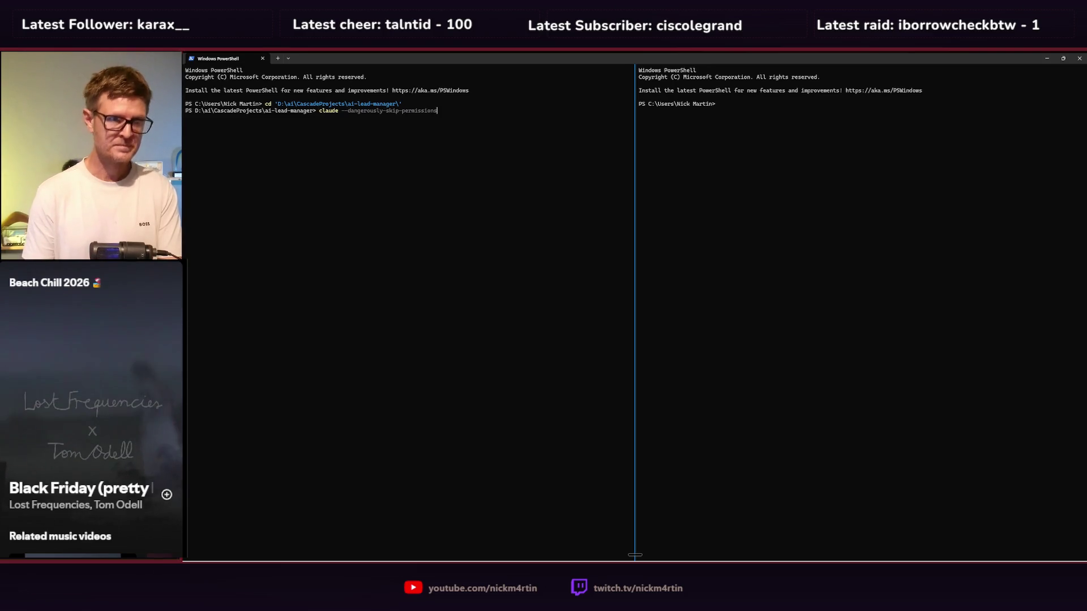
key("Return")
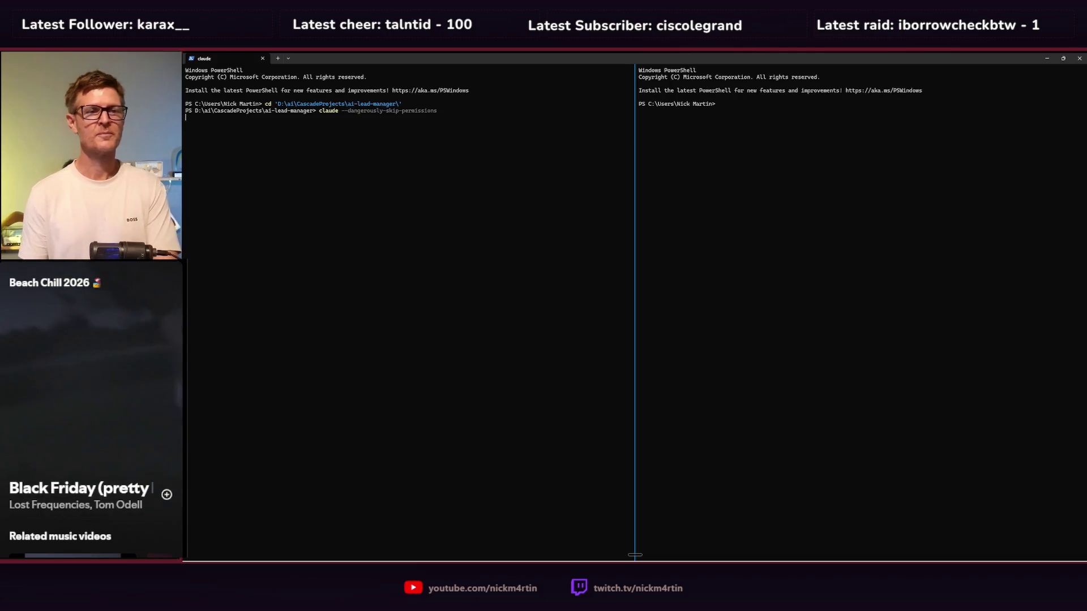
In the right pane, change into D:\ai\CascadeProjects\peerpull.
left_click(838, 144)
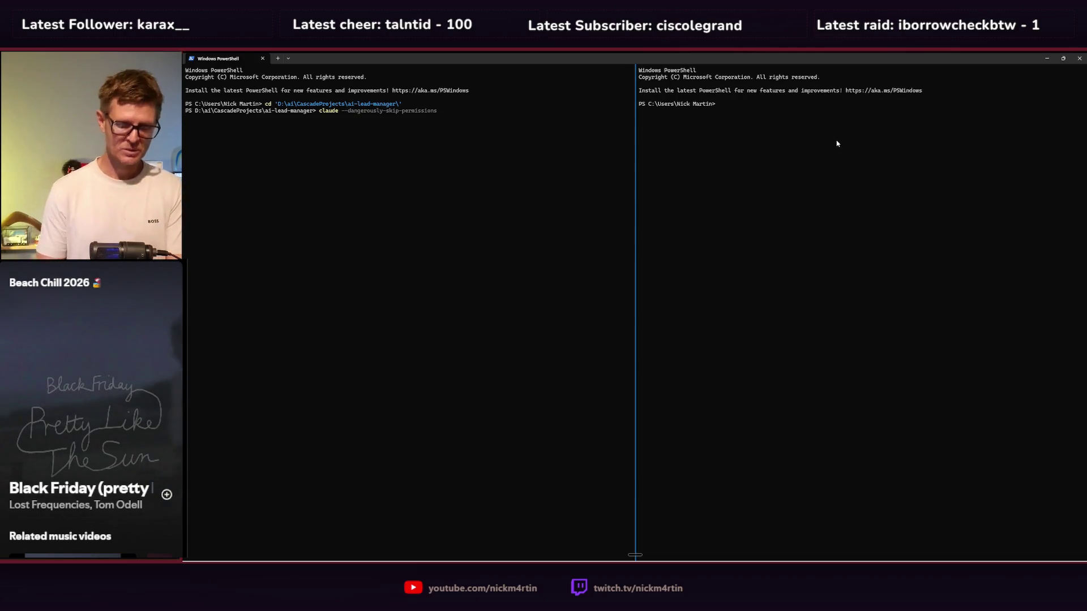
type("cd")
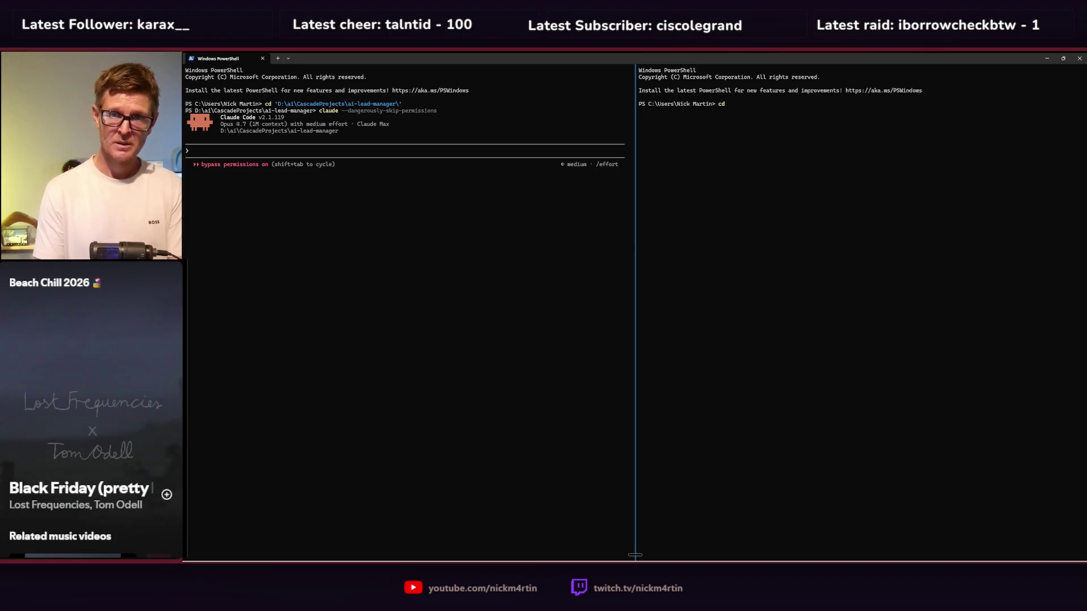
type(" d:")
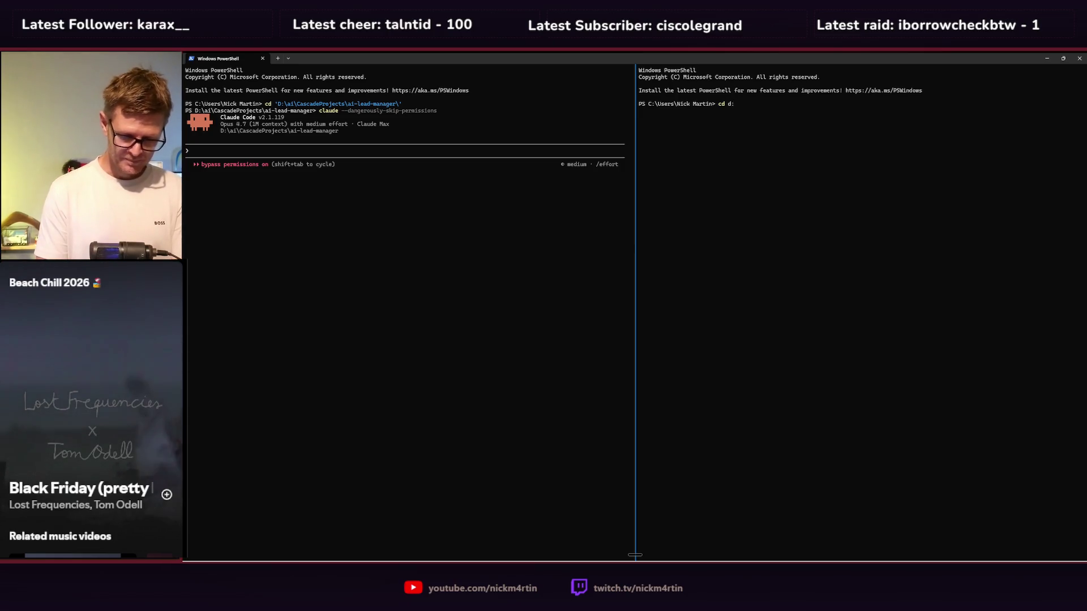
type("ad")
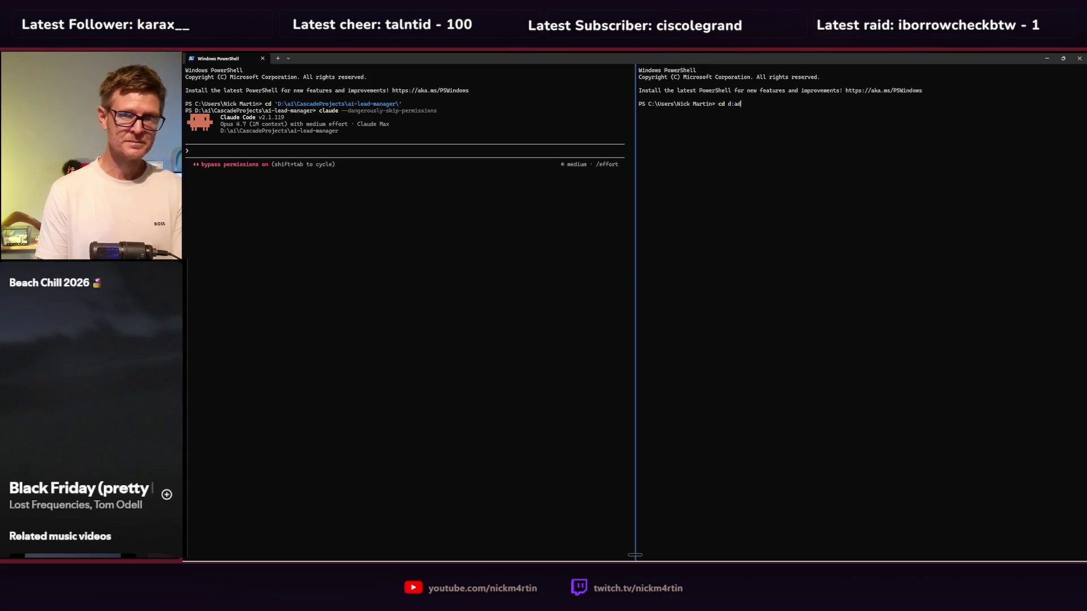
key("BackSpace")
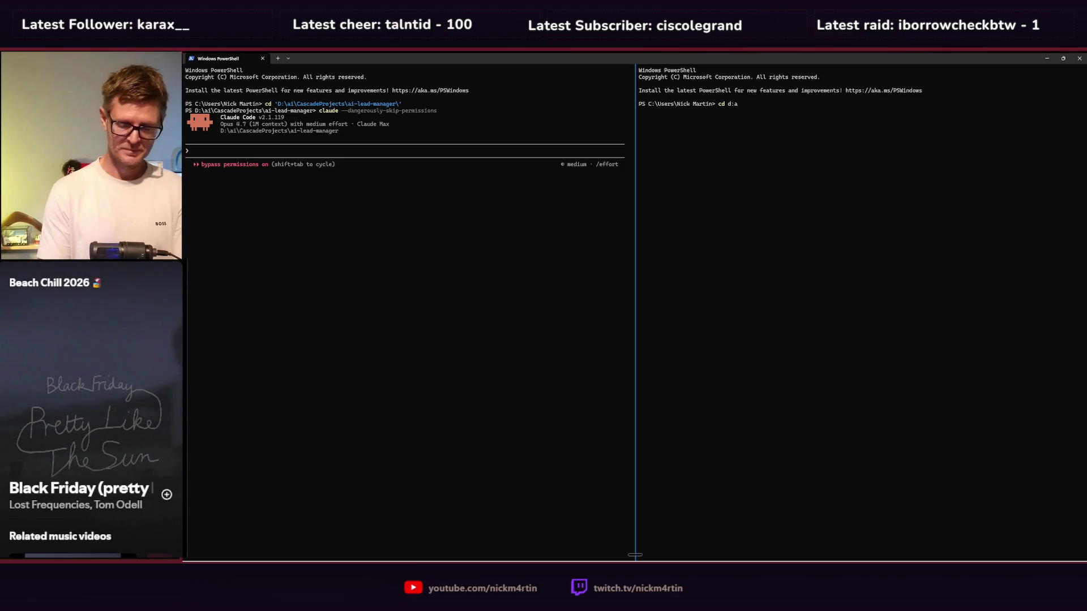
key("Tab")
type("c")
key("Tab")
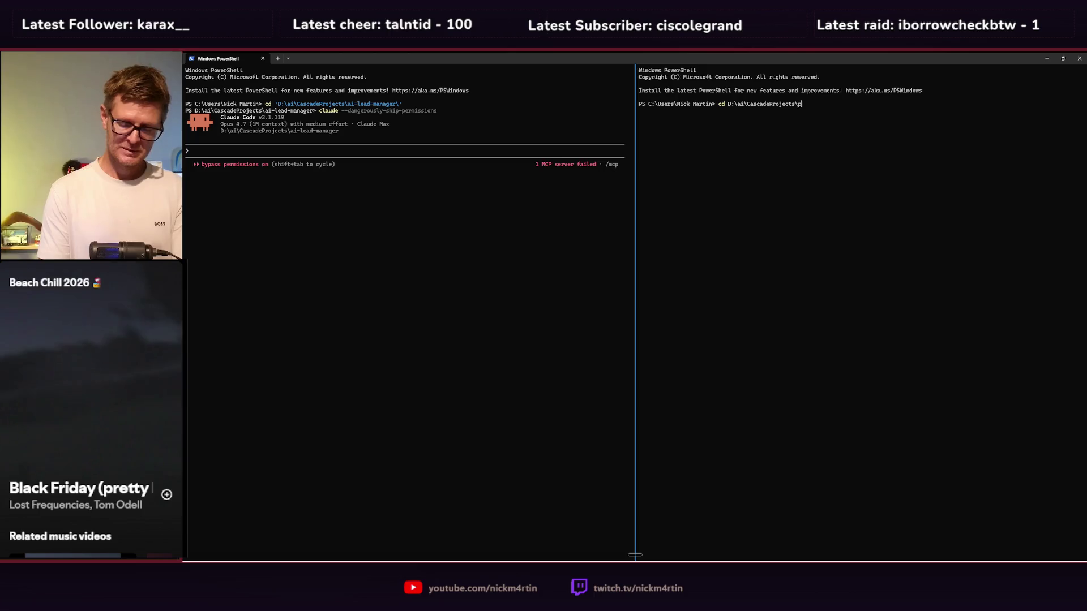
type("peer")
key("Tab")
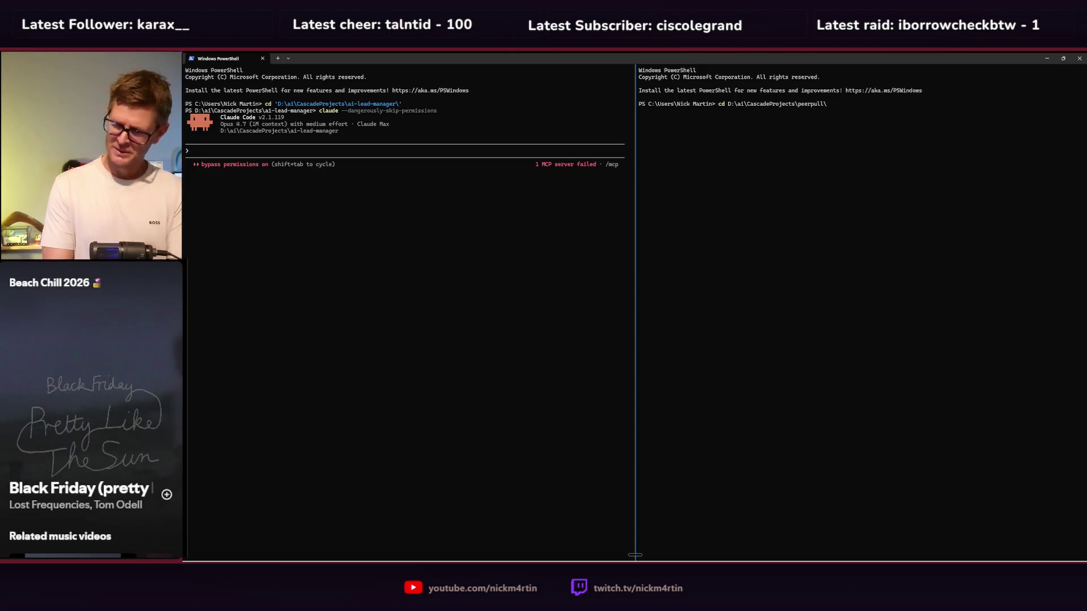
key("Return")
Run claude --dangerously-skip-permissions in peerpull, then refocus the left Claude Code session.
type("claude --dangerously-skip-permissions")
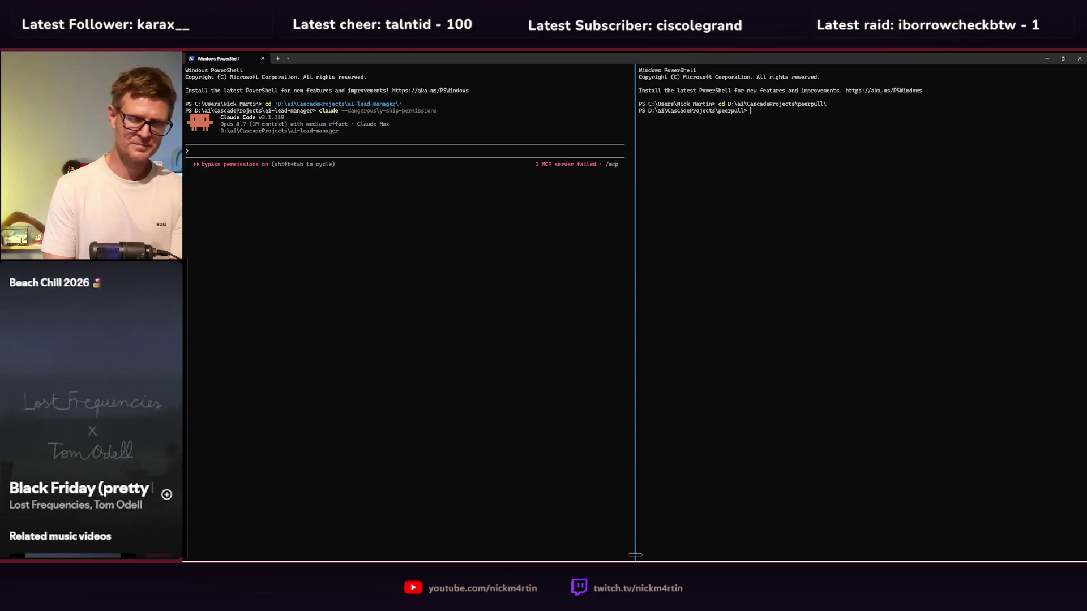
key("Return")
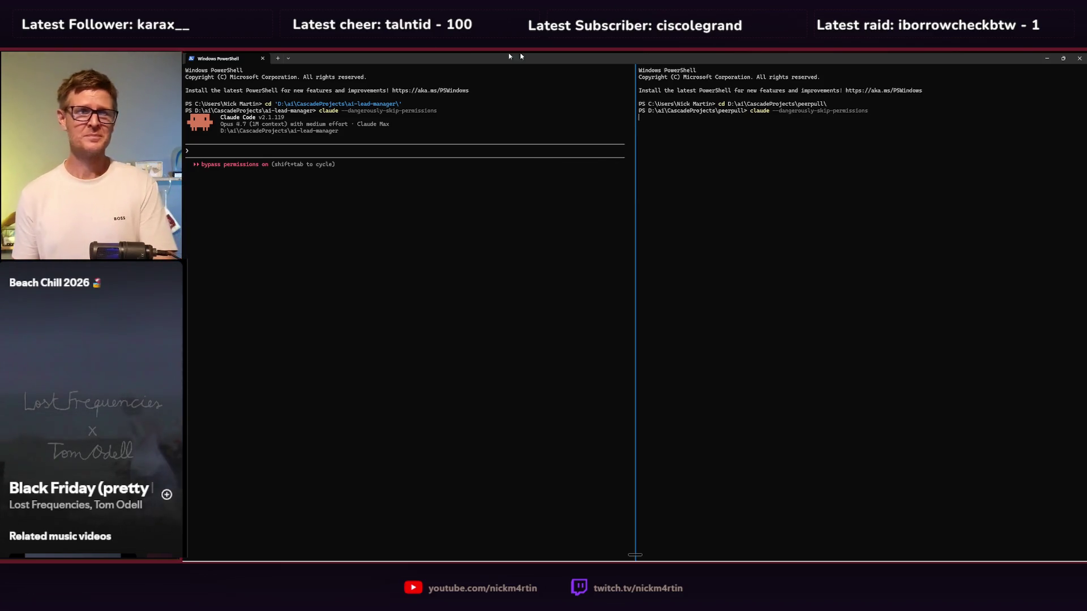
left_click(342, 152)
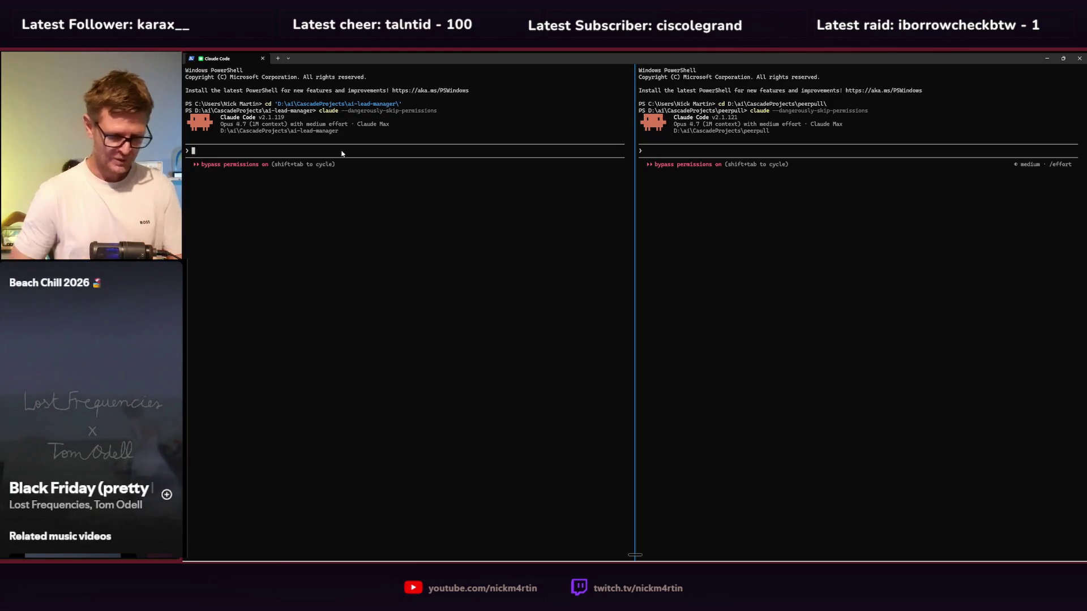
key("alt+Tab")
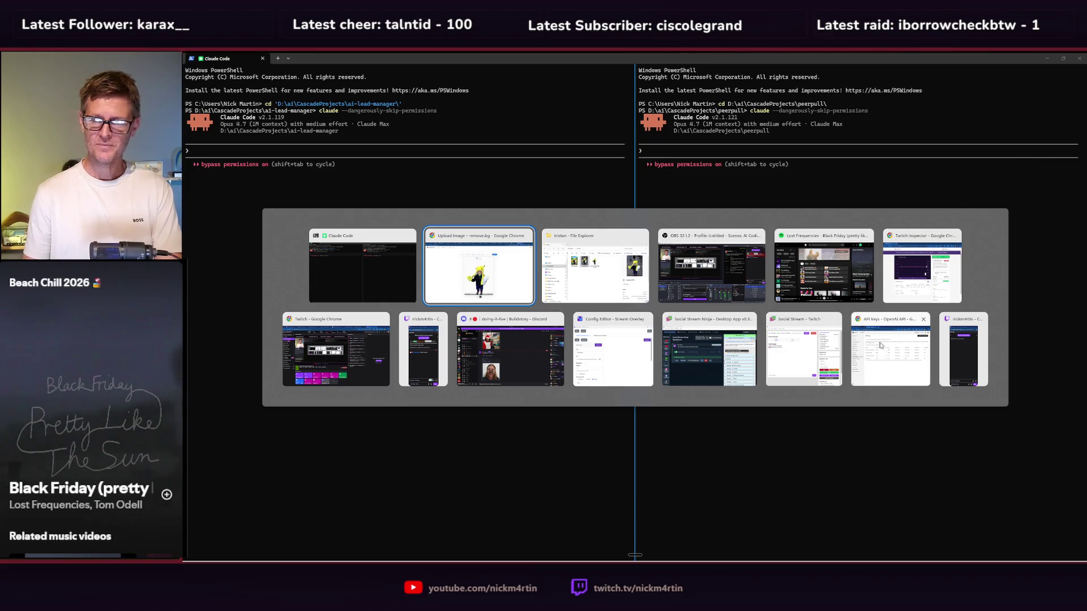
Enable 'Notify me if my stream becomes unstable' in Twitch Inspector and allow browser notifications.
left_click(907, 266)
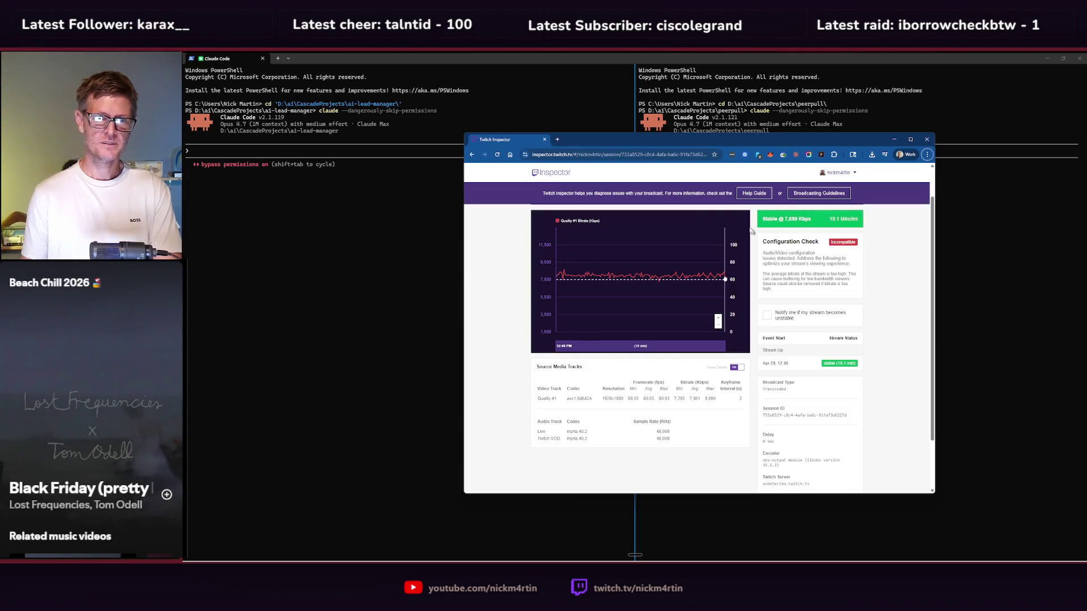
mouse_move(721, 282)
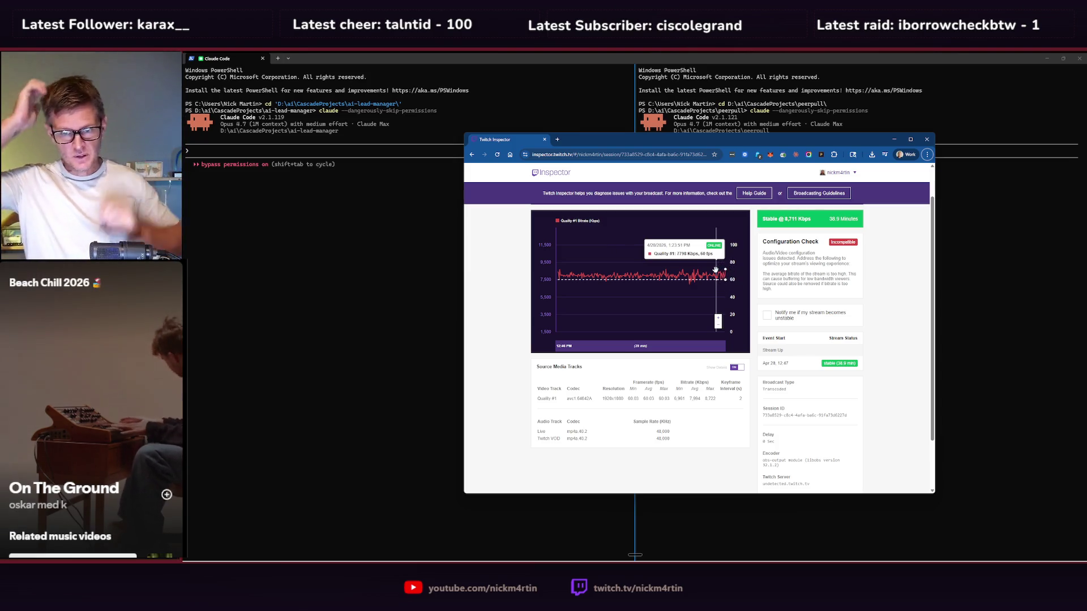
left_click(769, 316)
left_click(588, 203)
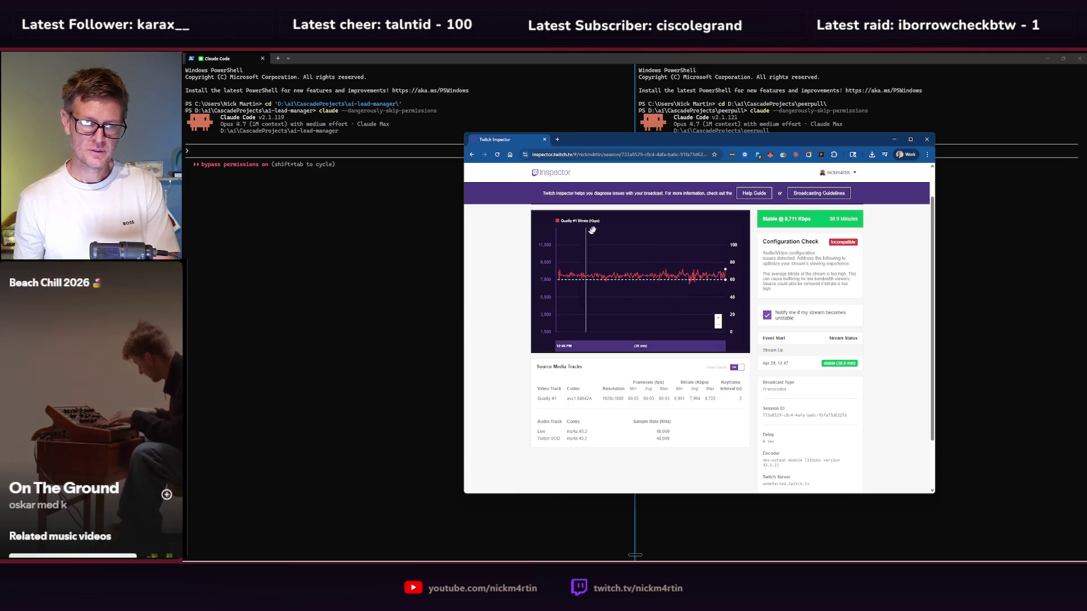
key("alt+Tab")
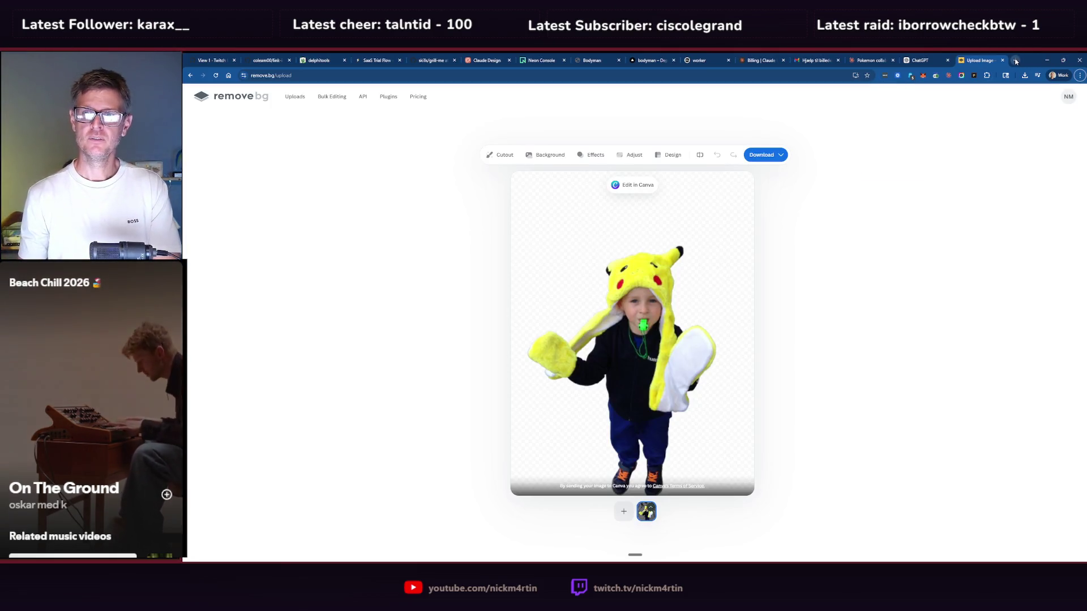
Search Google in a new tab for 'does twitch have a max bitrate'.
left_click(1015, 60)
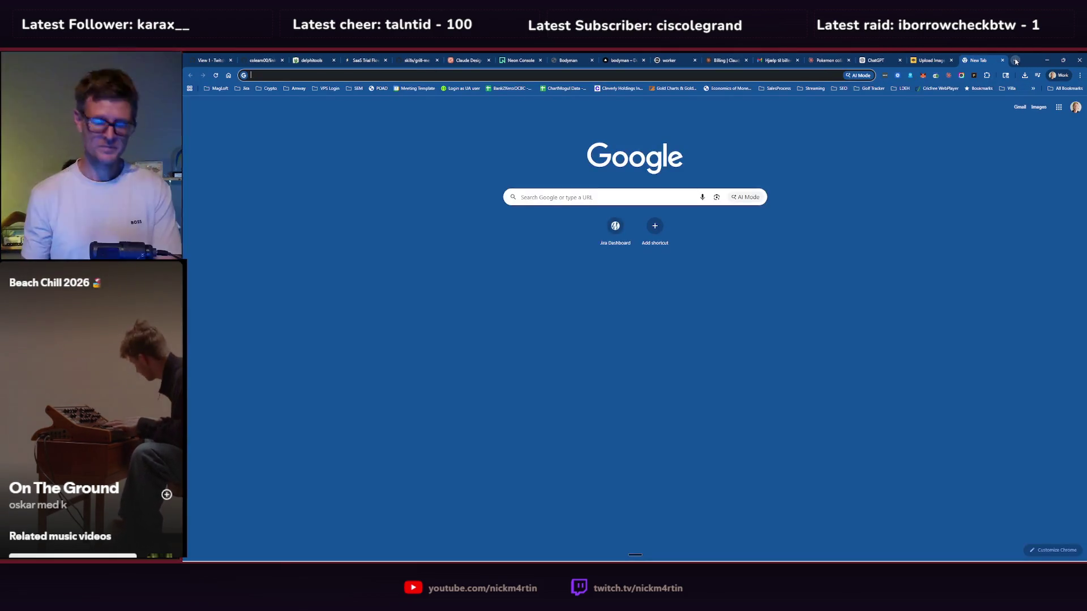
type("does twit")
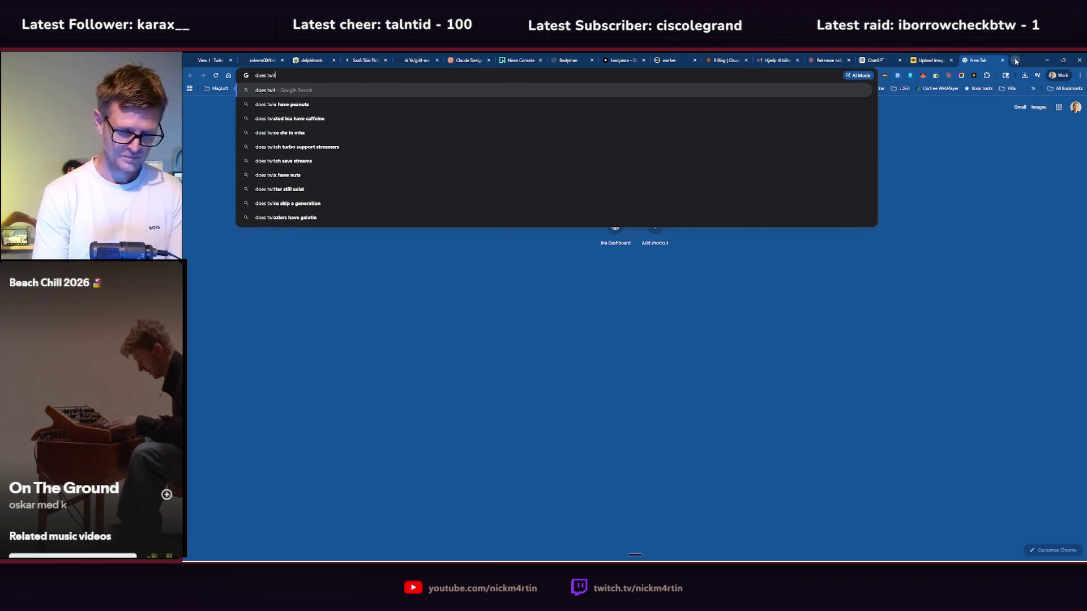
type("ch have a ma")
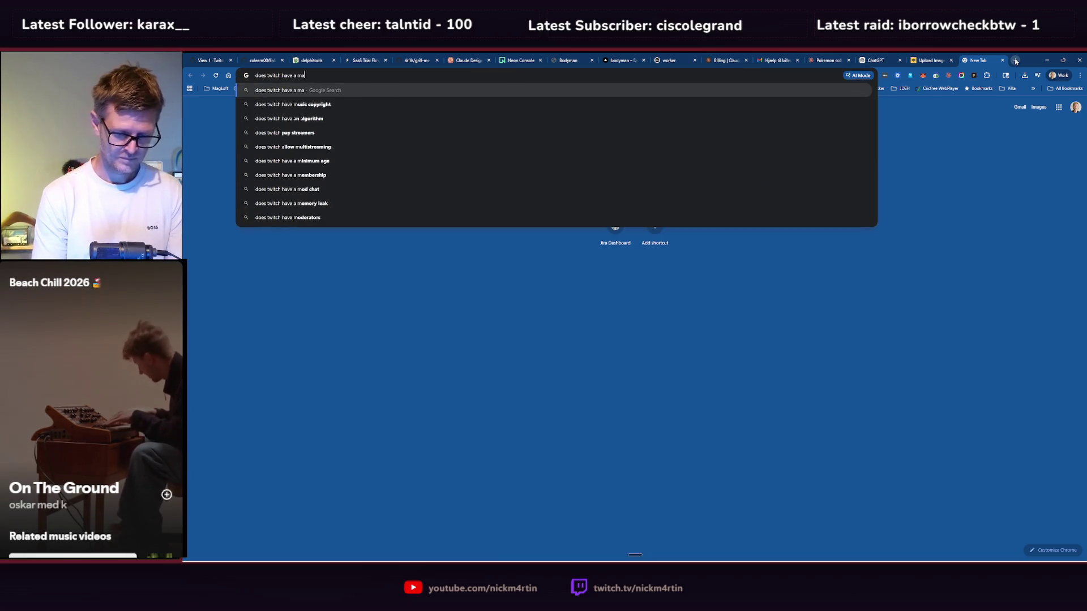
type("x bitrate")
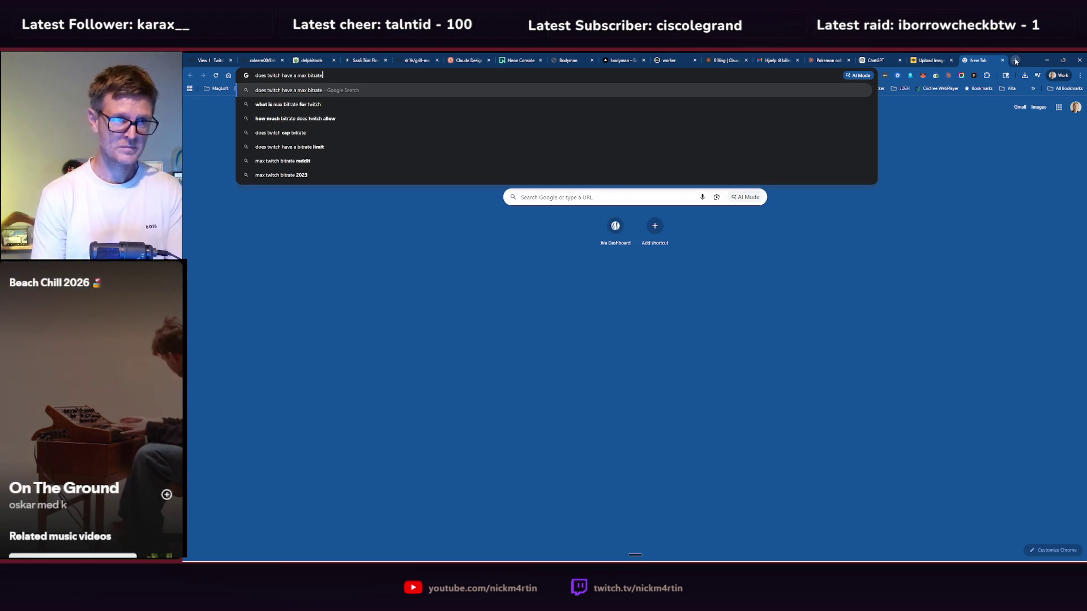
key("Return")
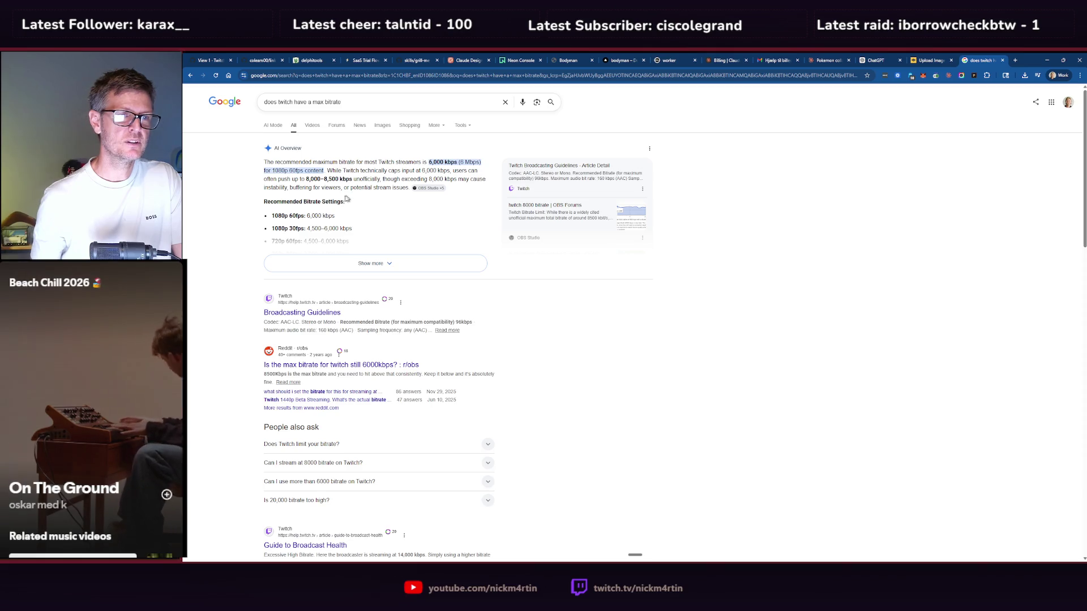
Expand and read the full AI Overview on Twitch bitrate limits, then return to Twitch Inspector.
left_click(381, 257)
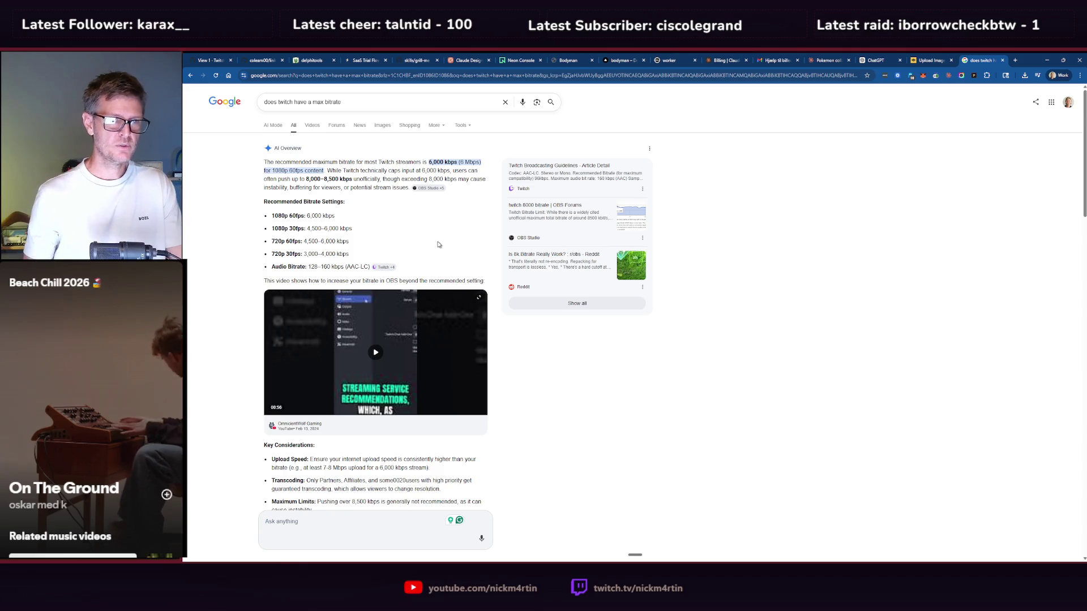
scroll(438, 245, "down", 2)
scroll(438, 245, "down", 3)
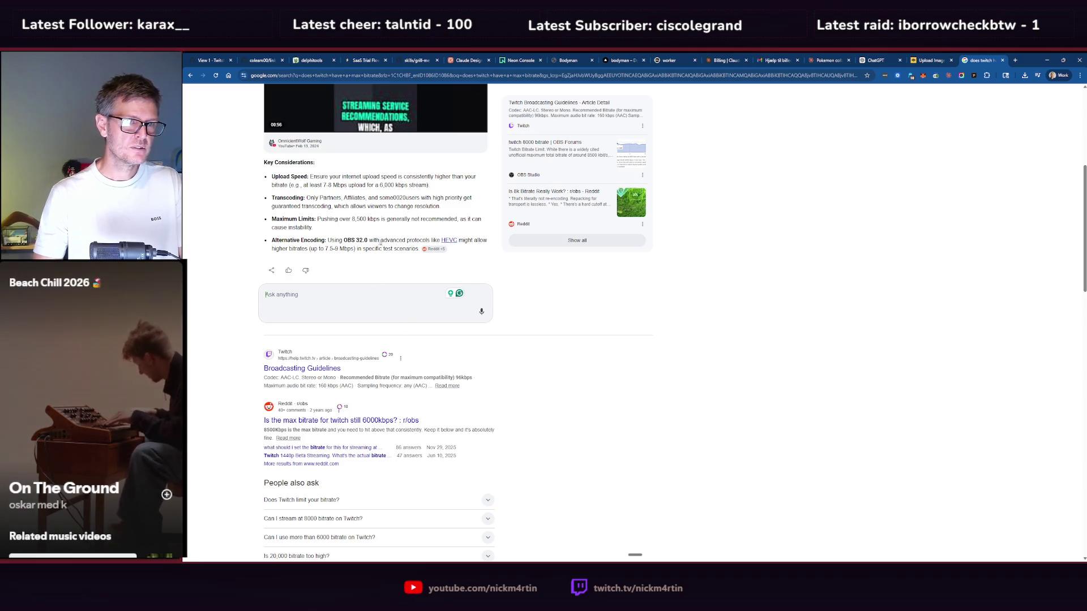
scroll(336, 249, "down", 2)
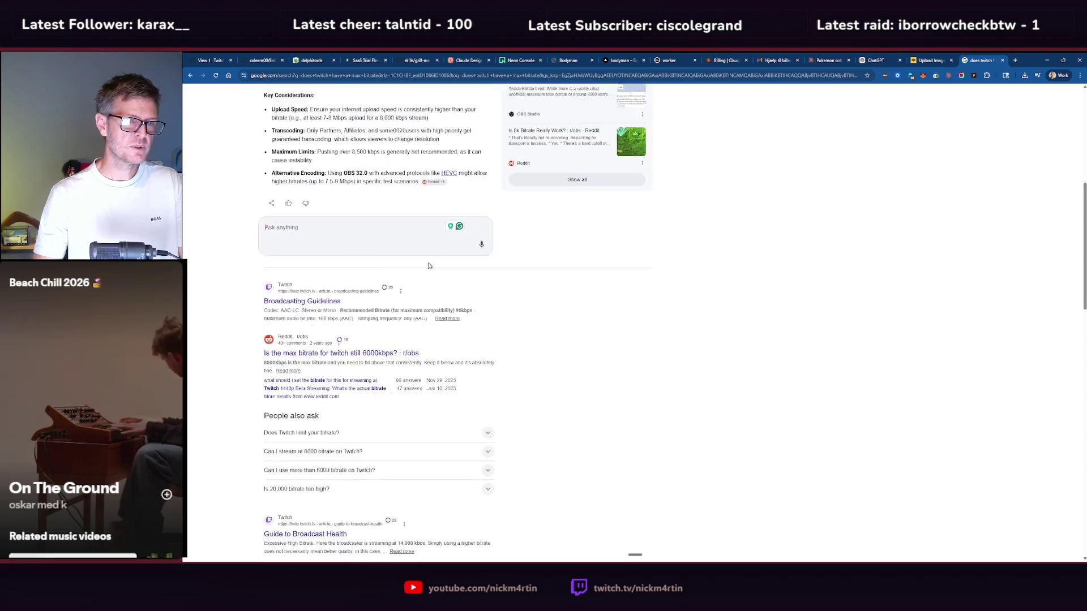
scroll(458, 322, "up", 4)
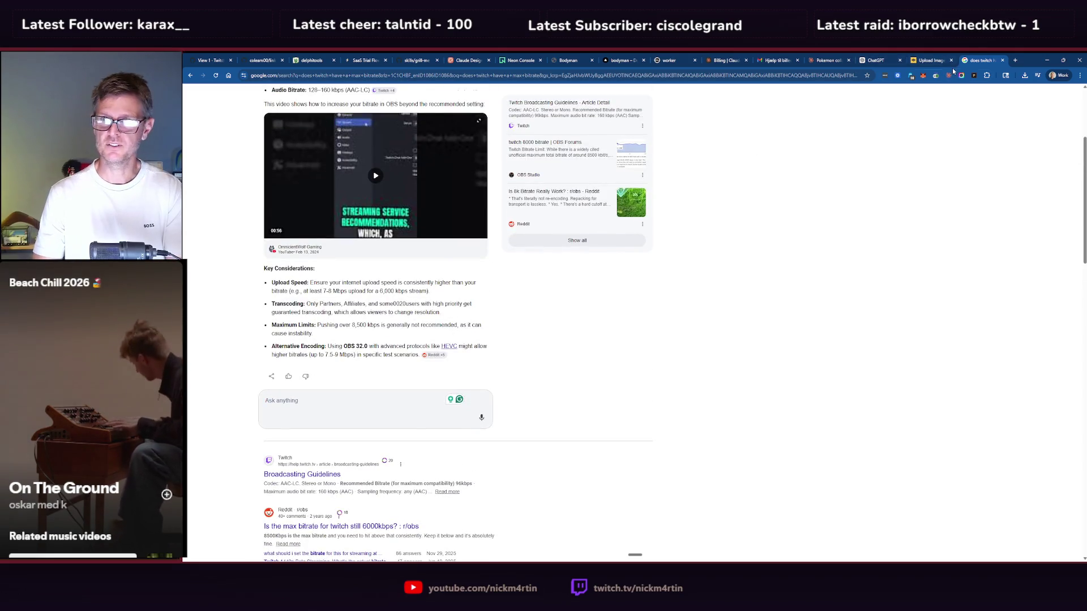
key("alt+Tab")
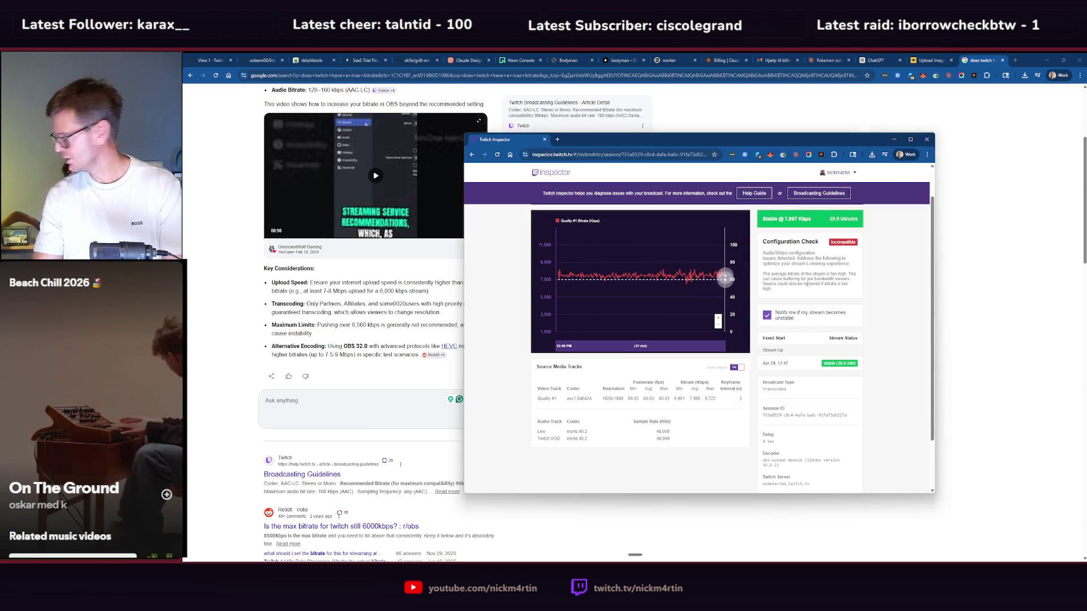
Show the SaaS Trial Flow page with the agent's trial-user emails, then return to Claude Code.
key("alt+Tab")
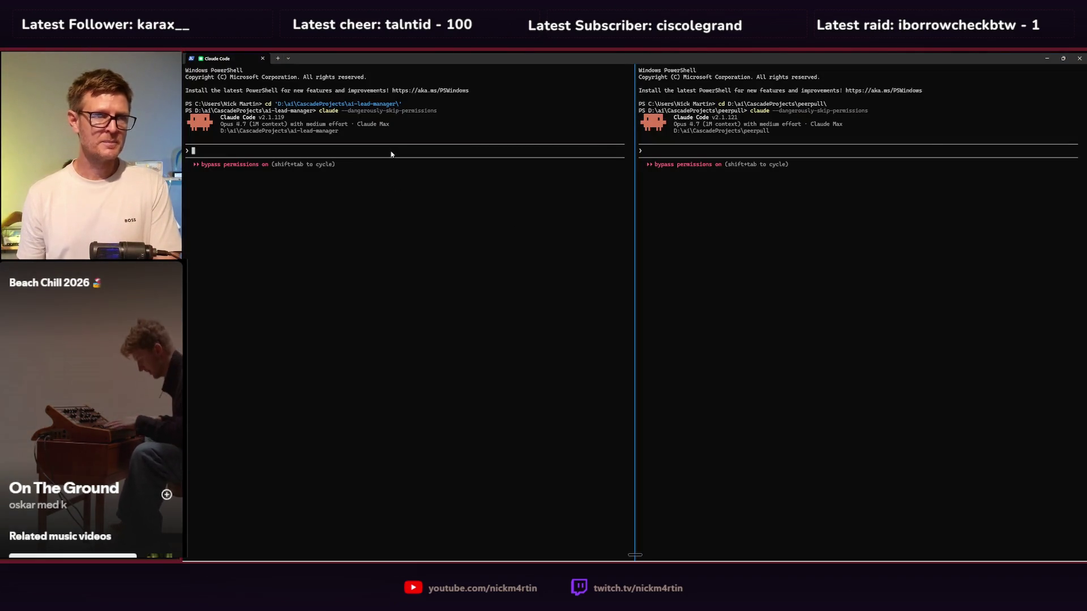
key("alt+Tab")
key("alt+Tab")
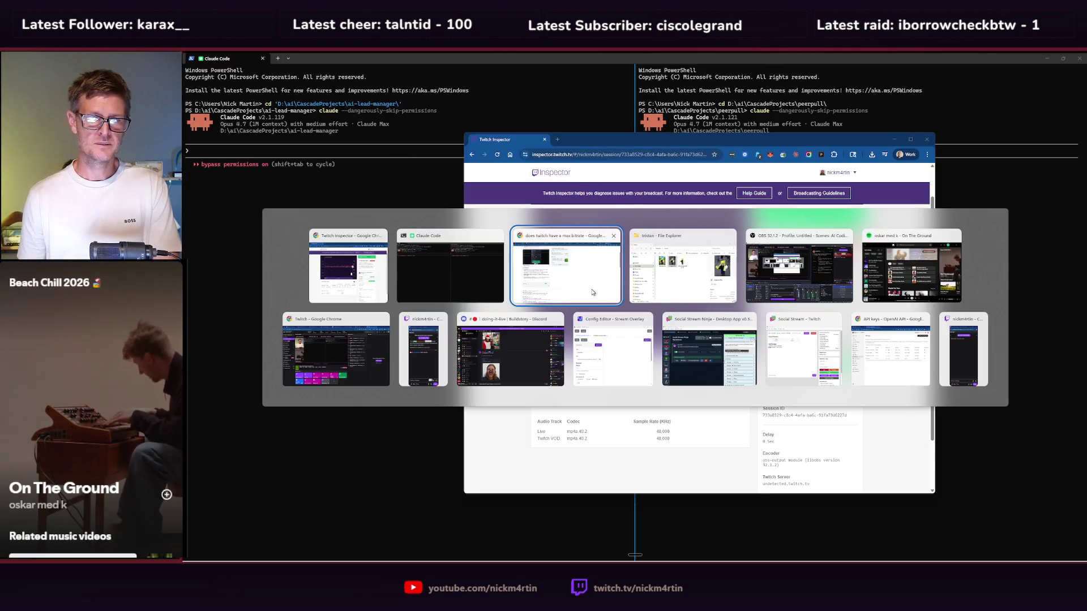
left_click(593, 292)
left_click(364, 61)
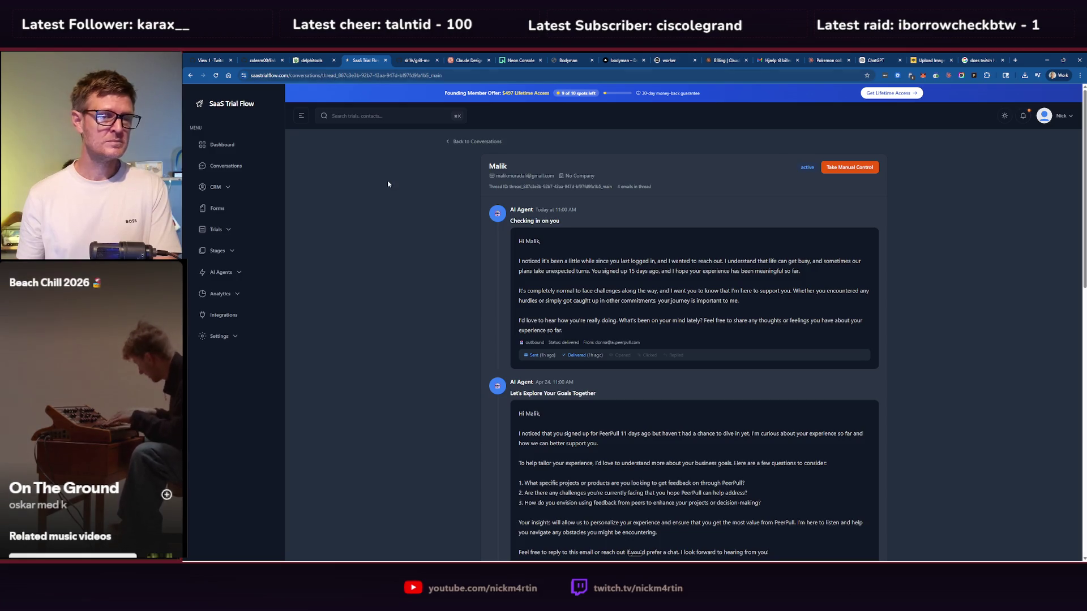
key("alt+Tab")
key("alt+Tab")
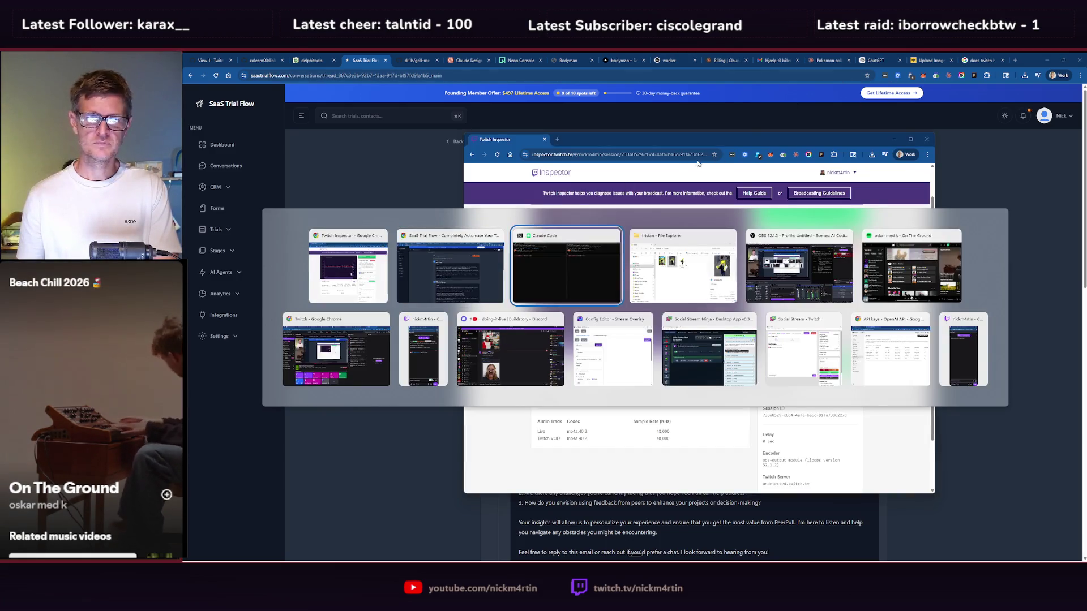
left_click(446, 243)
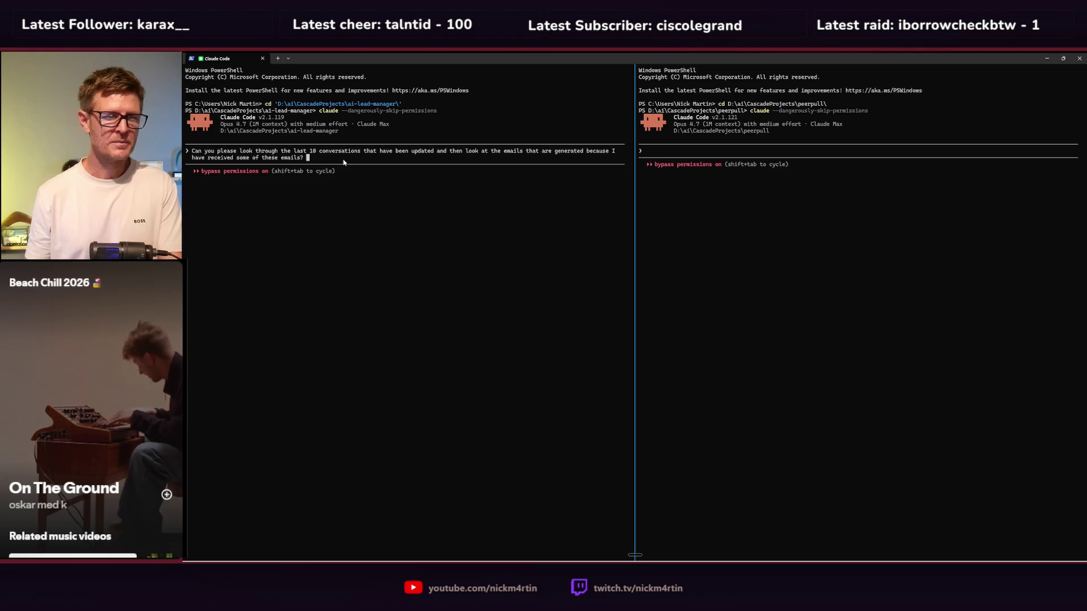
Submit the request to analyse the last 10 updated conversations' emails for dead call-to-action links.
key("BackSpace")
key("BackSpace")
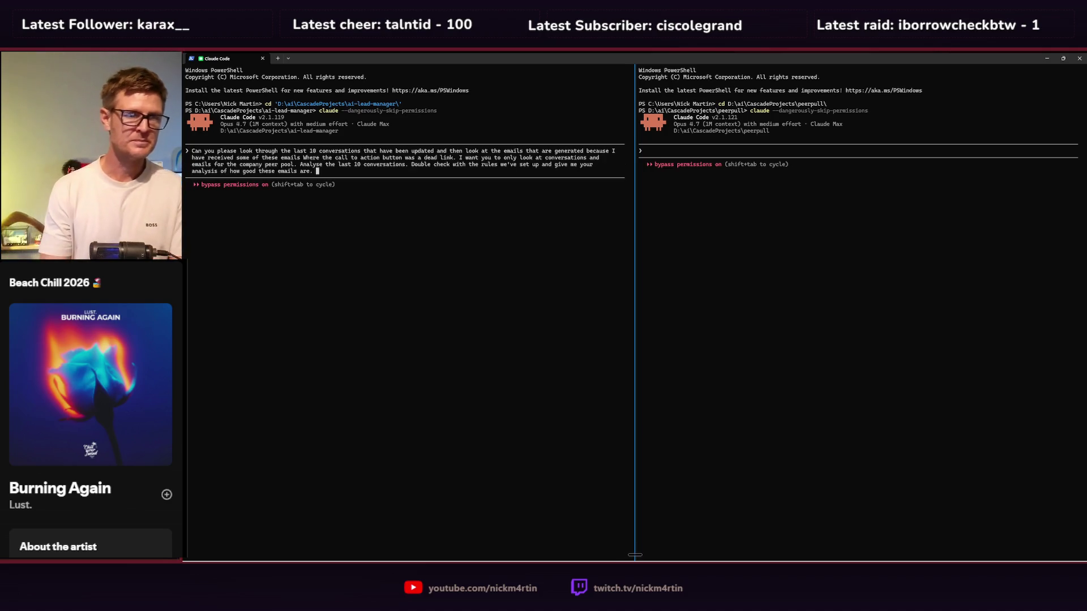
key("Return")
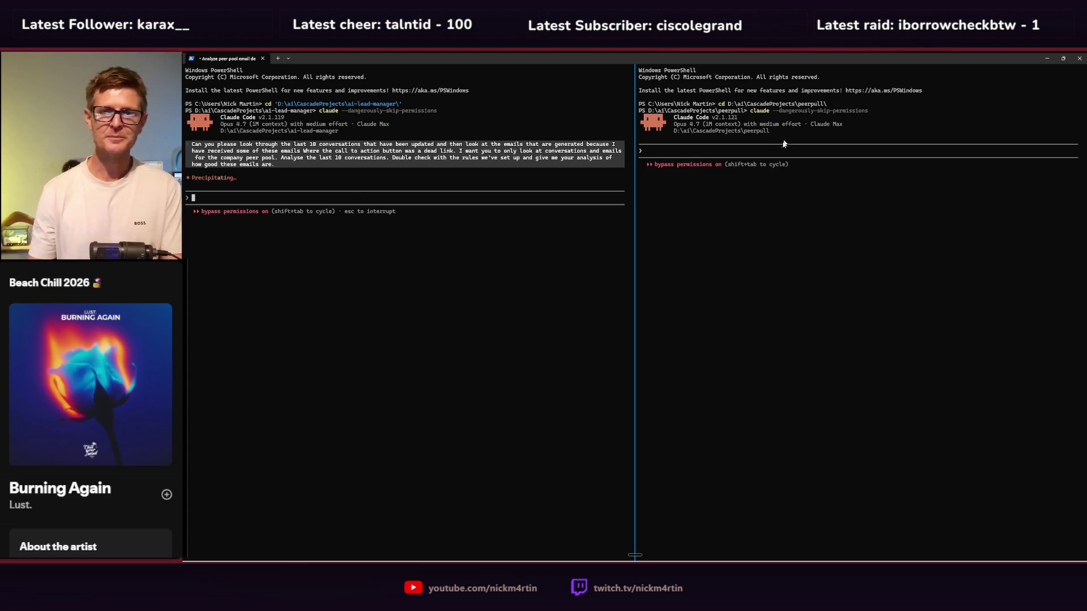
key("alt+Tab")
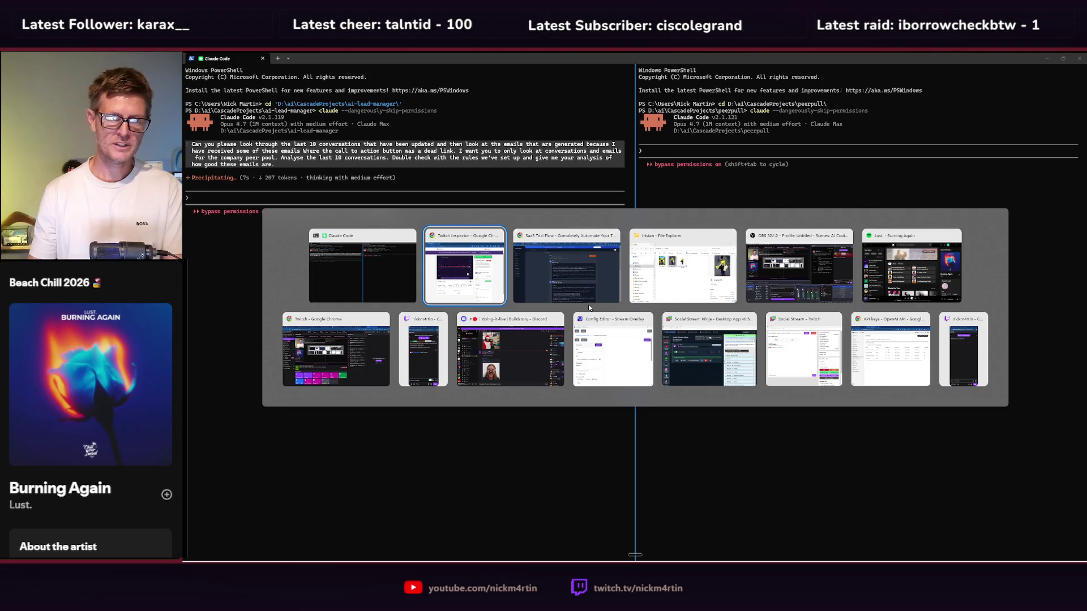
Close the bitrate search tab, switch to ChatGPT and open its plan upgrade options.
left_click(567, 287)
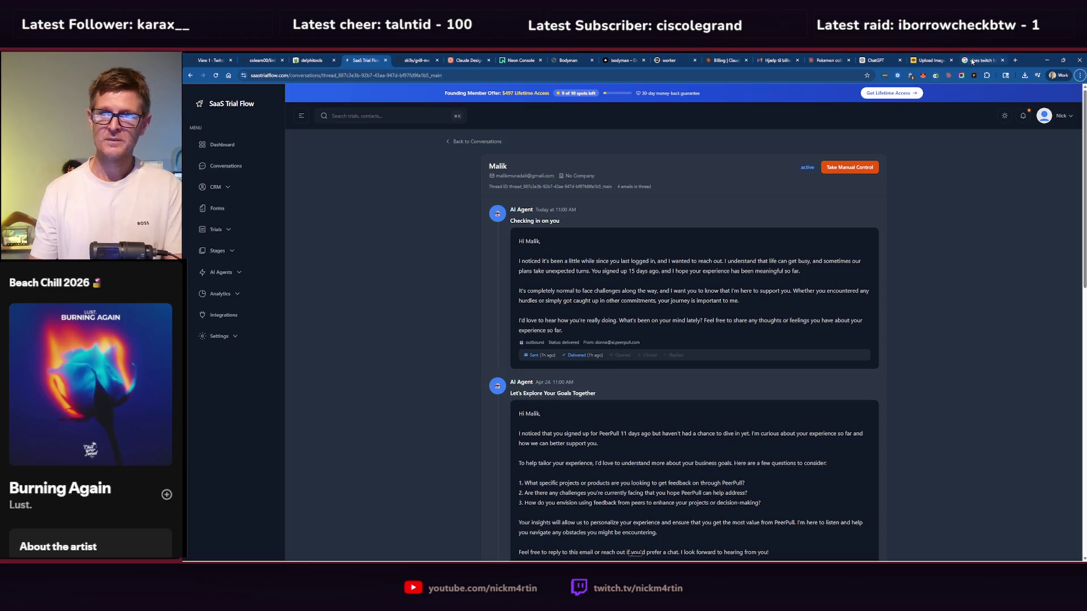
left_click(979, 60)
left_click(1002, 60)
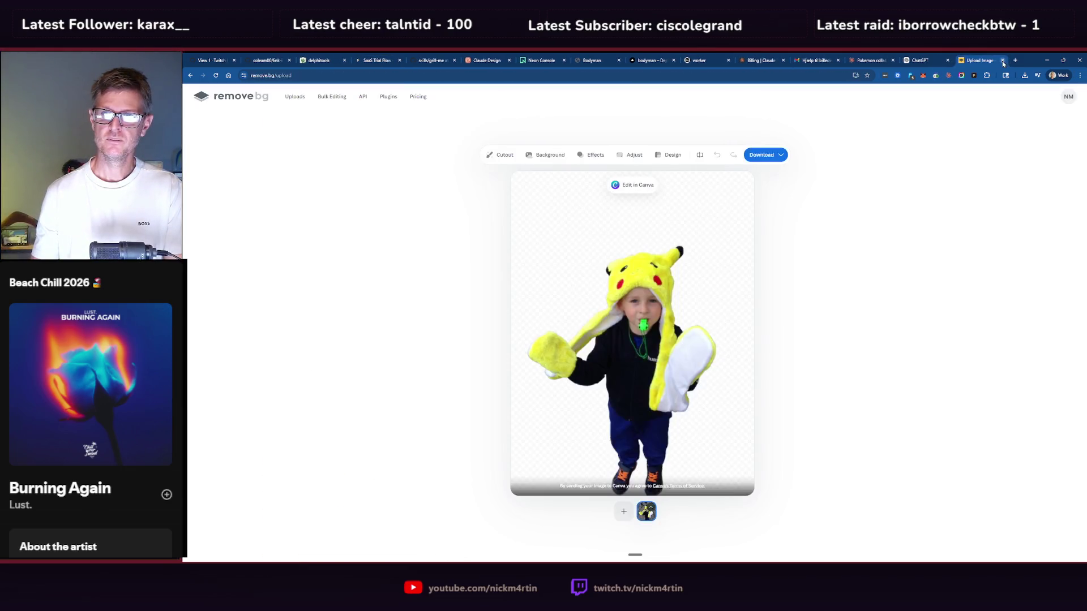
left_click(920, 60)
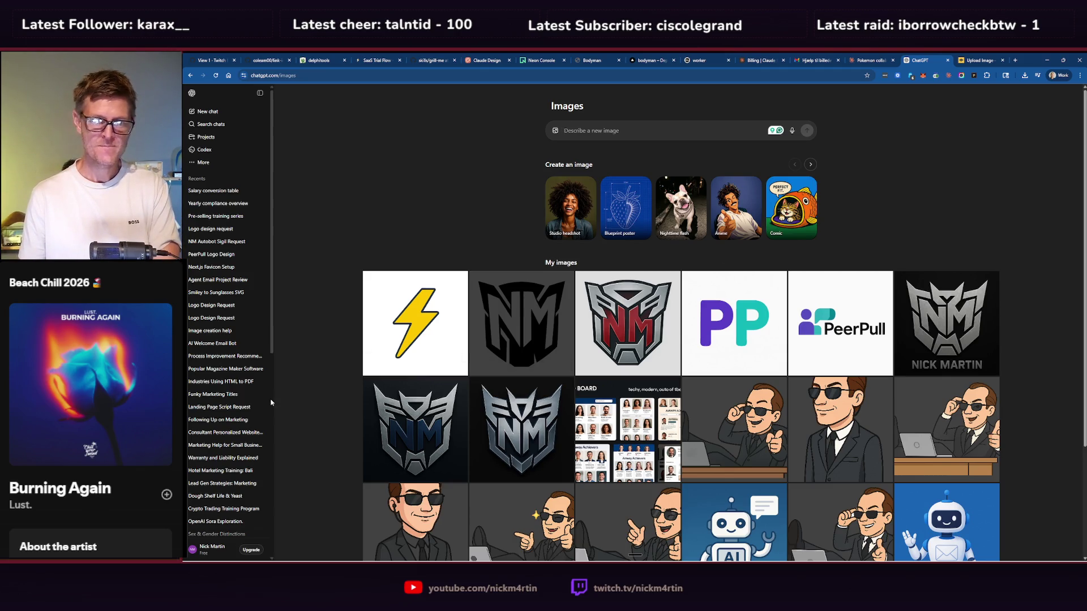
left_click(251, 551)
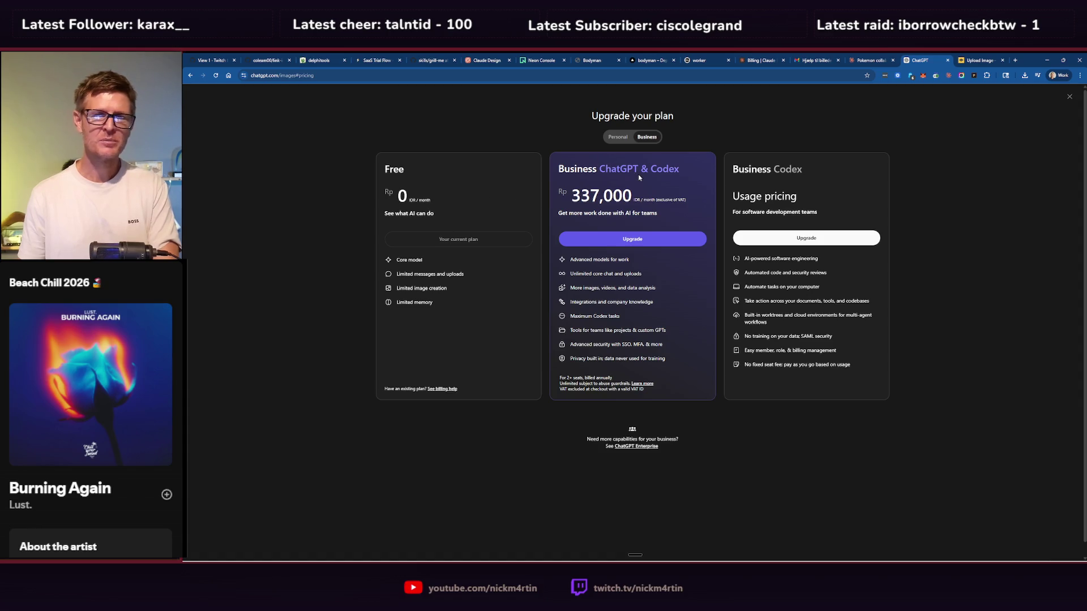
Switch pricing to Personal plans and choose Plus, reaching the IDR 349,000 checkout.
left_click(615, 139)
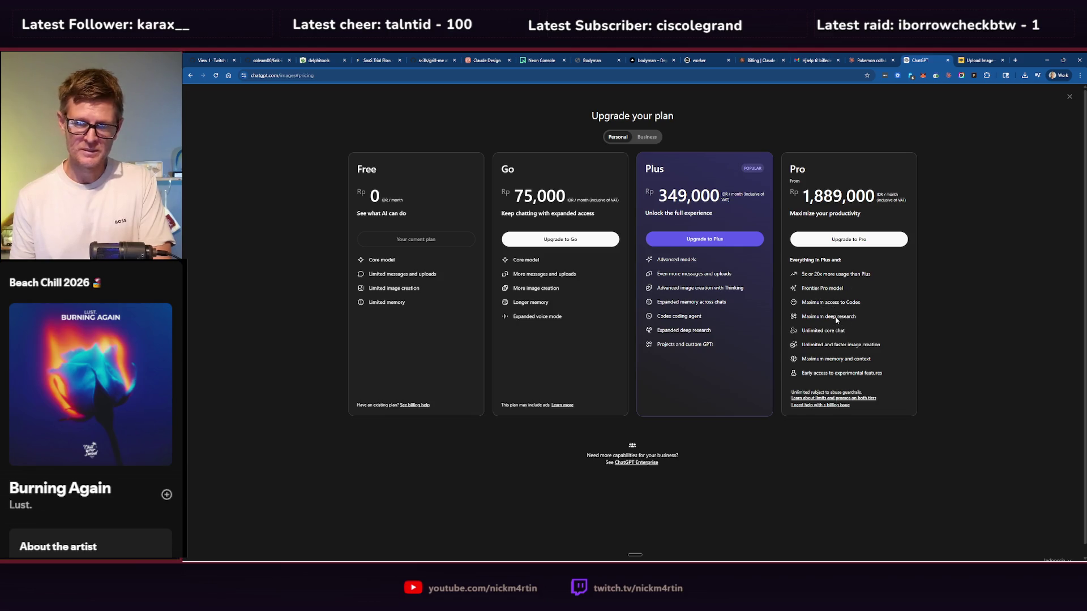
left_click(692, 243)
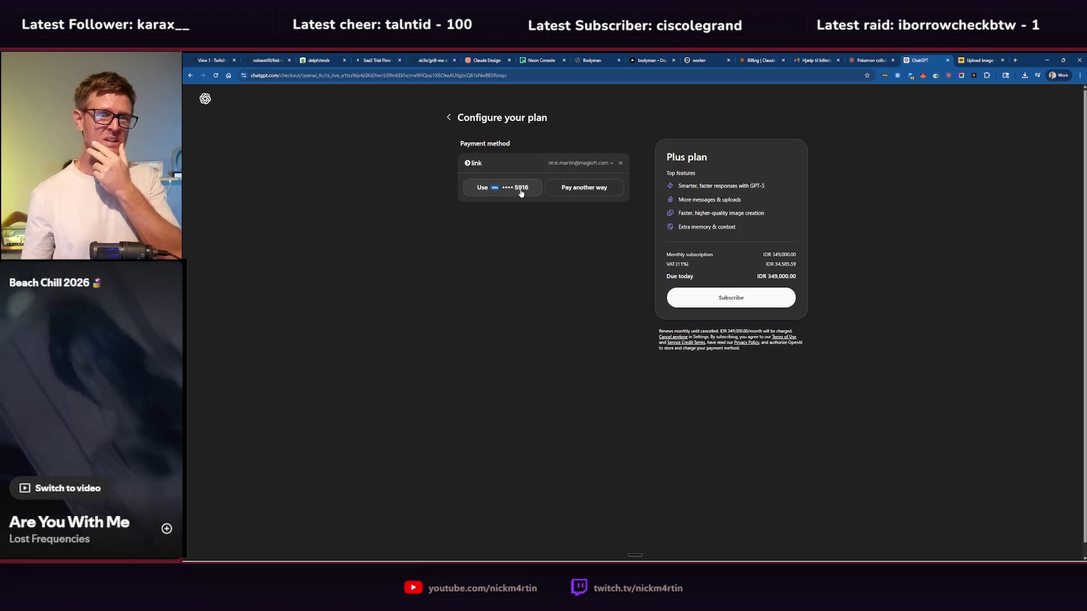
Subscribe to ChatGPT Plus with the saved Link card as a personal, non-business purchase.
left_click(727, 300)
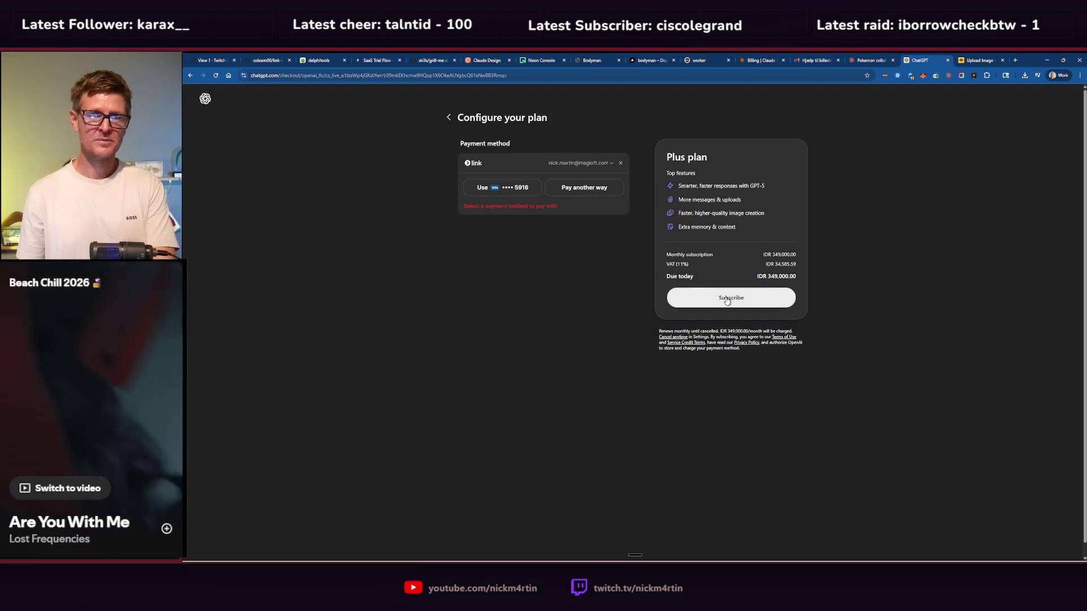
left_click(508, 188)
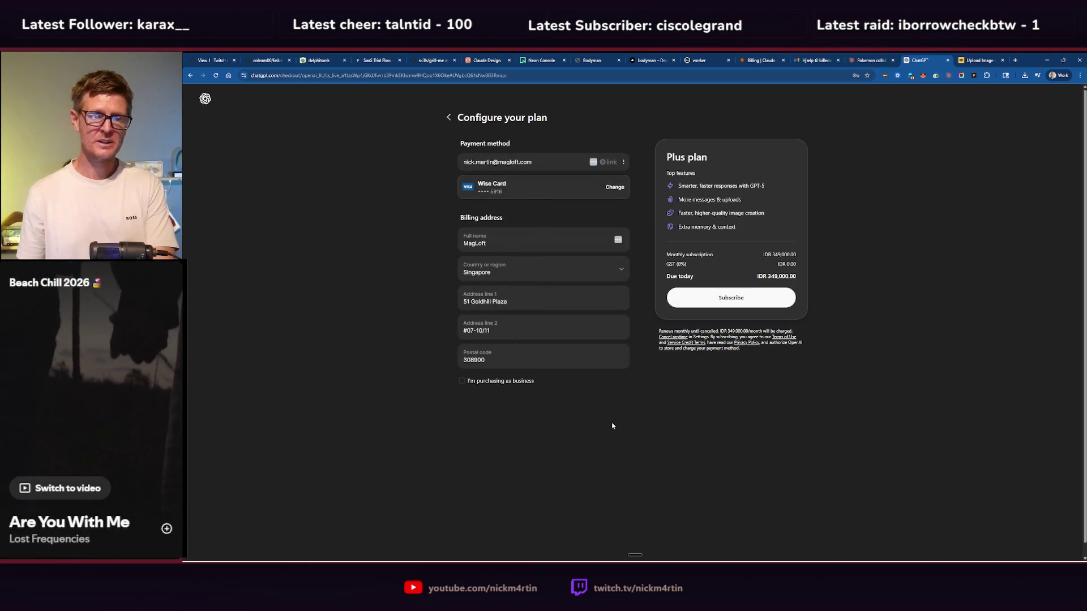
left_click(463, 381)
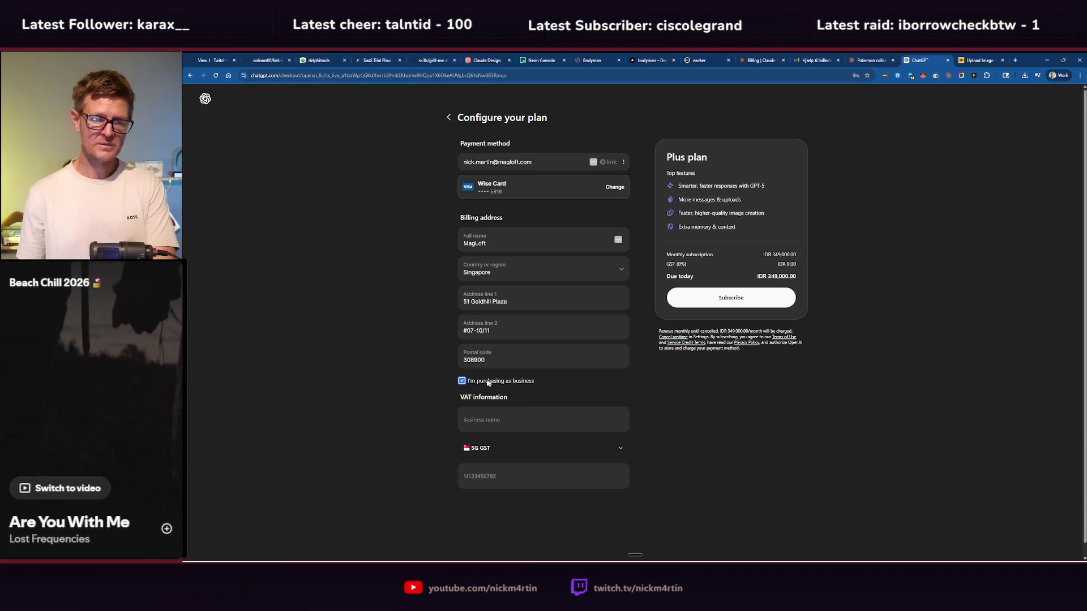
left_click(462, 381)
left_click(731, 297)
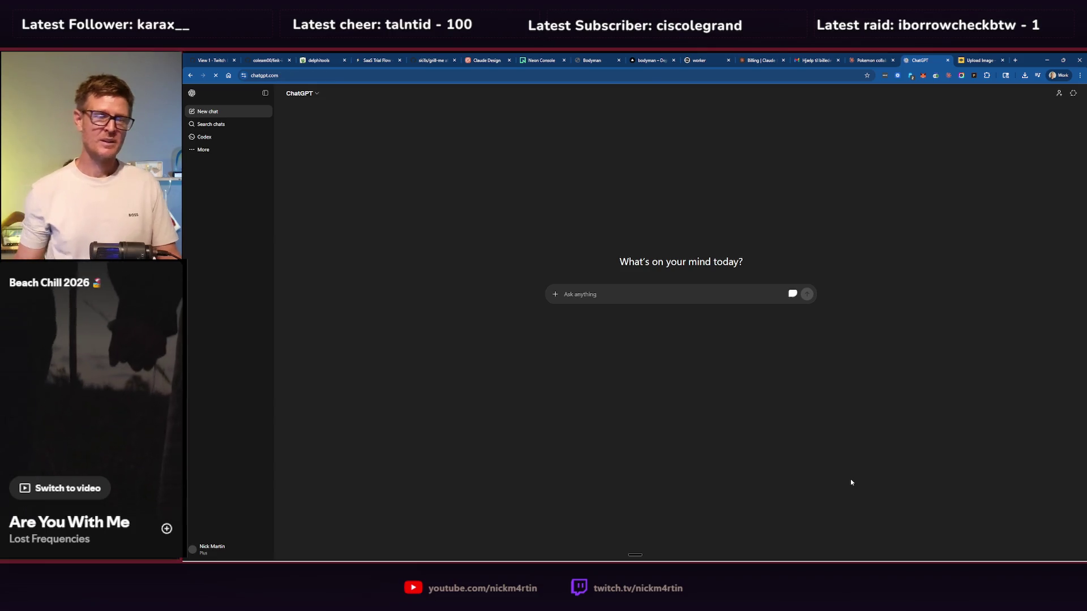
Look through the General and Account settings pages, then close Settings without changes.
left_click(215, 549)
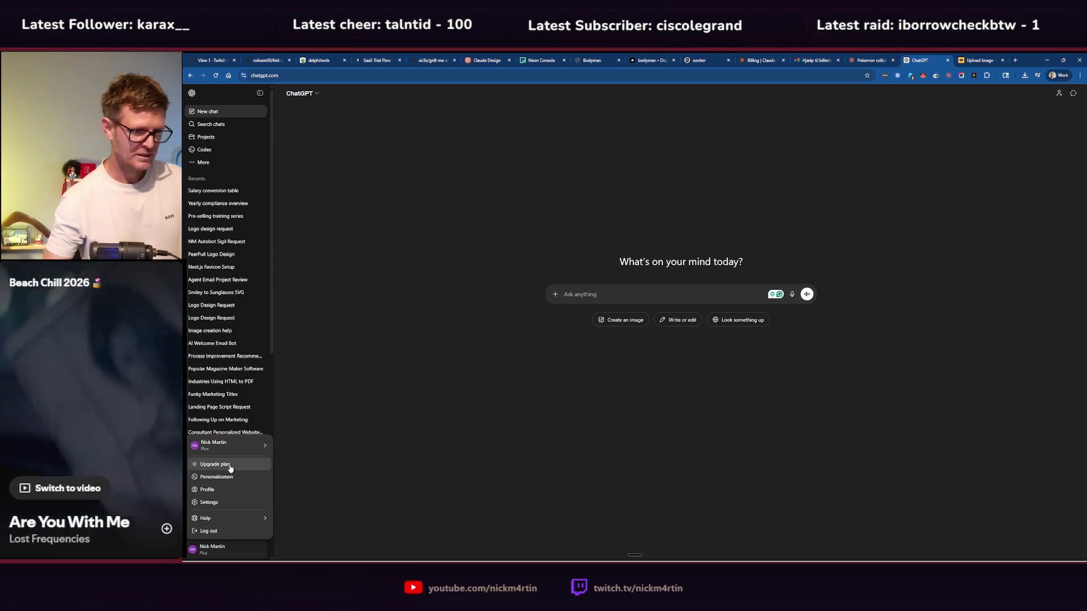
left_click(226, 502)
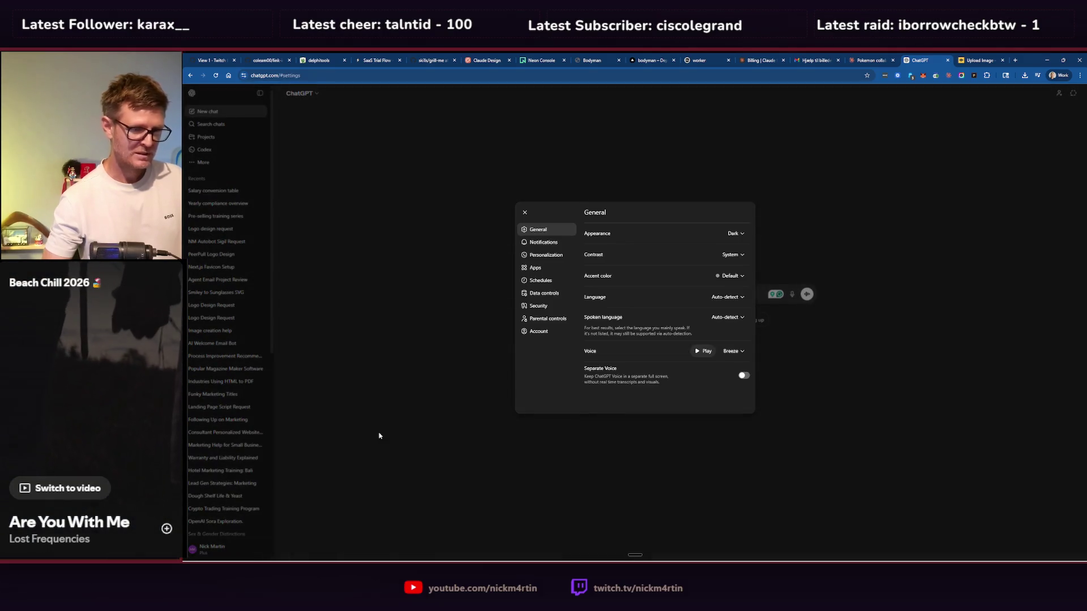
left_click(543, 331)
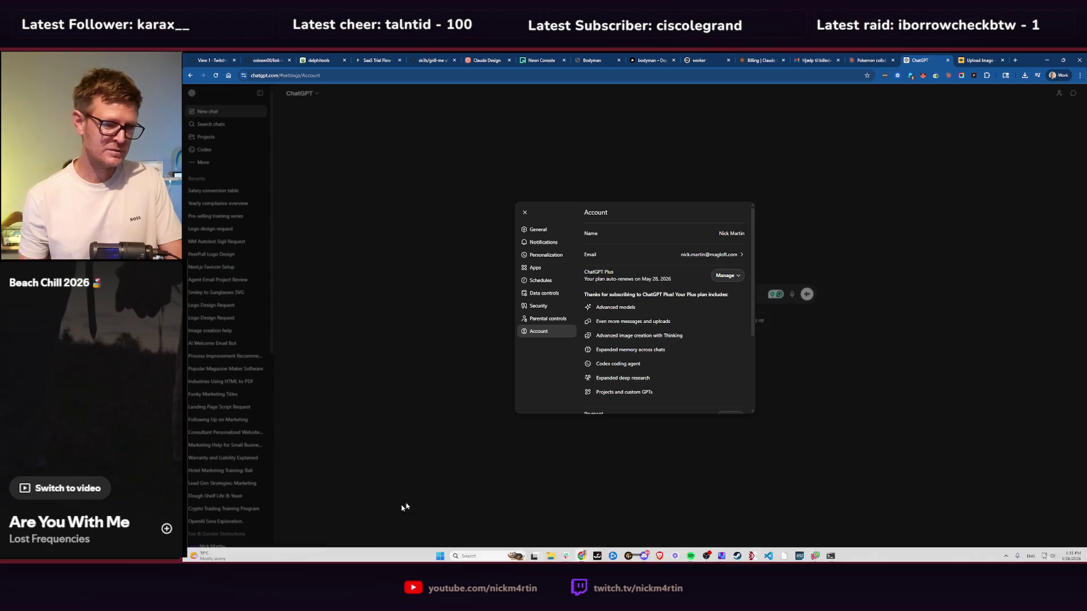
left_click(542, 230)
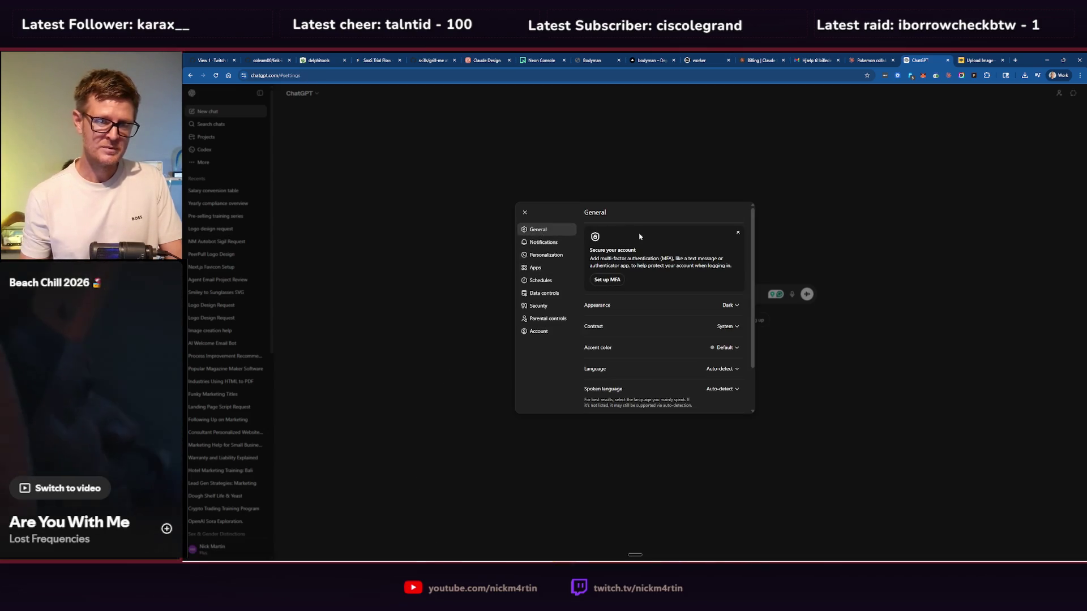
scroll(664, 366, "down", 2)
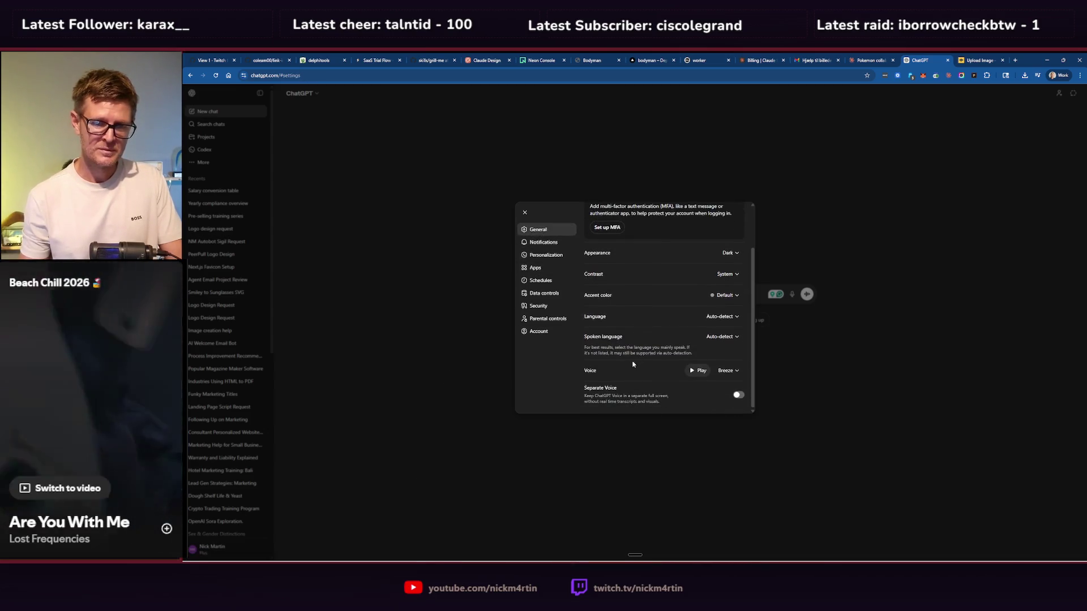
left_click(463, 410)
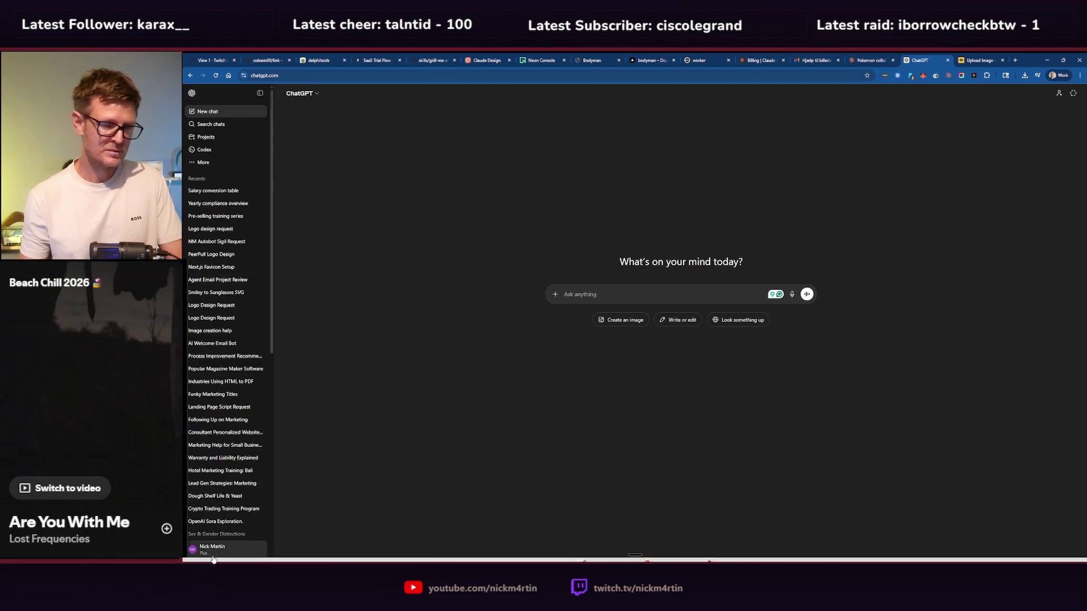
Review the upgrade plans and the profile editor without saving, then open Codex in a new tab.
left_click(245, 548)
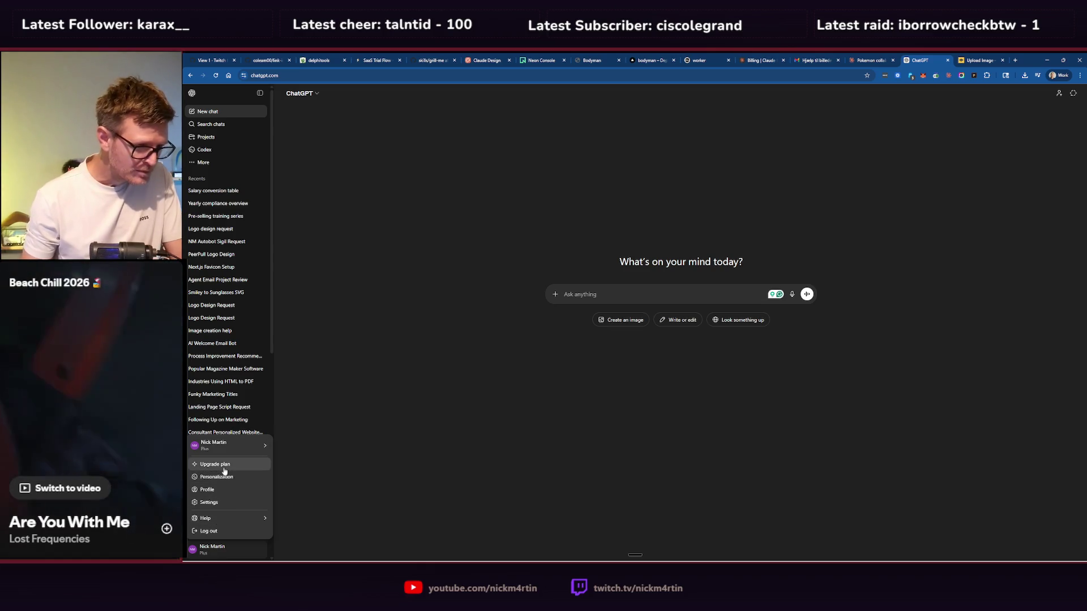
mouse_move(238, 445)
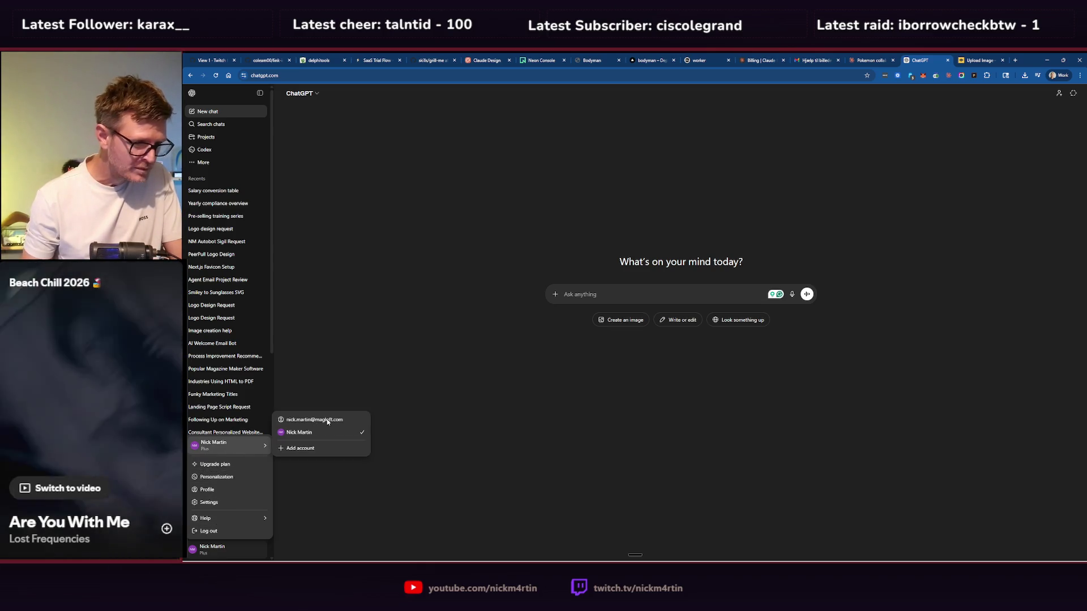
left_click(228, 466)
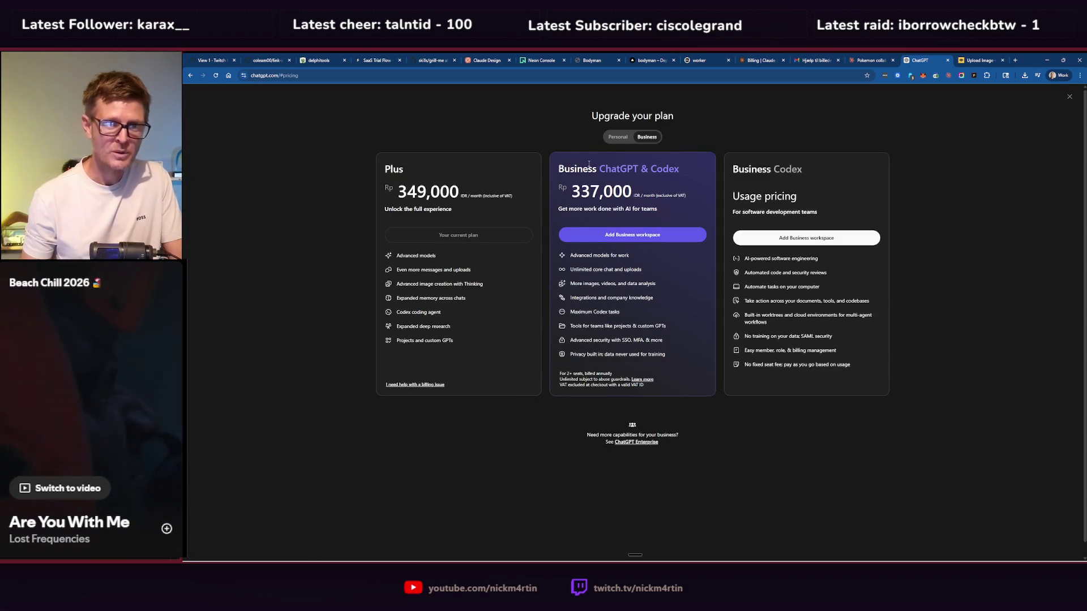
left_click(233, 545)
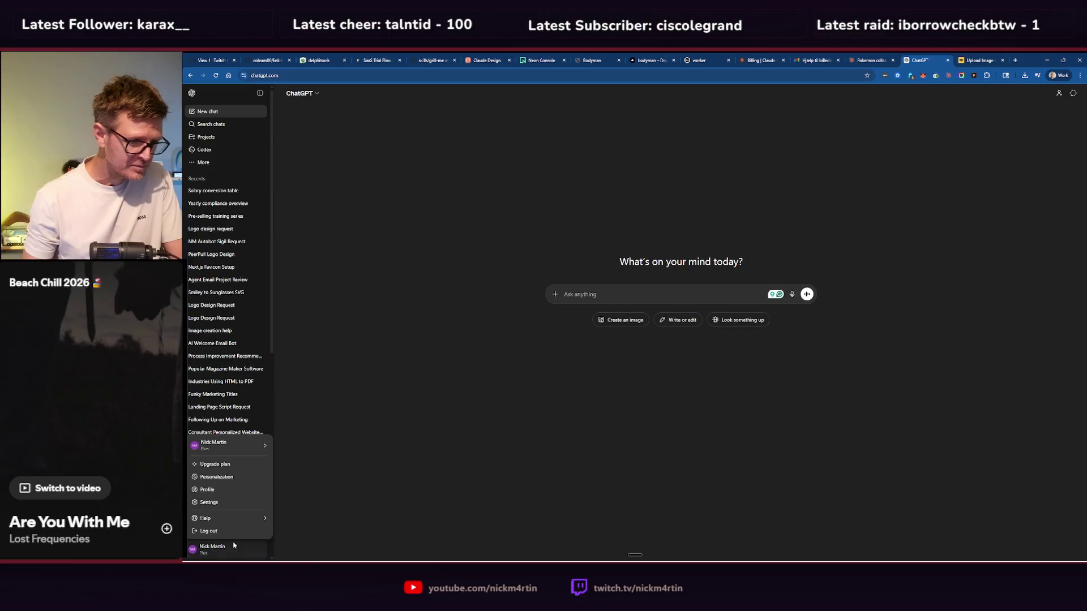
mouse_move(244, 445)
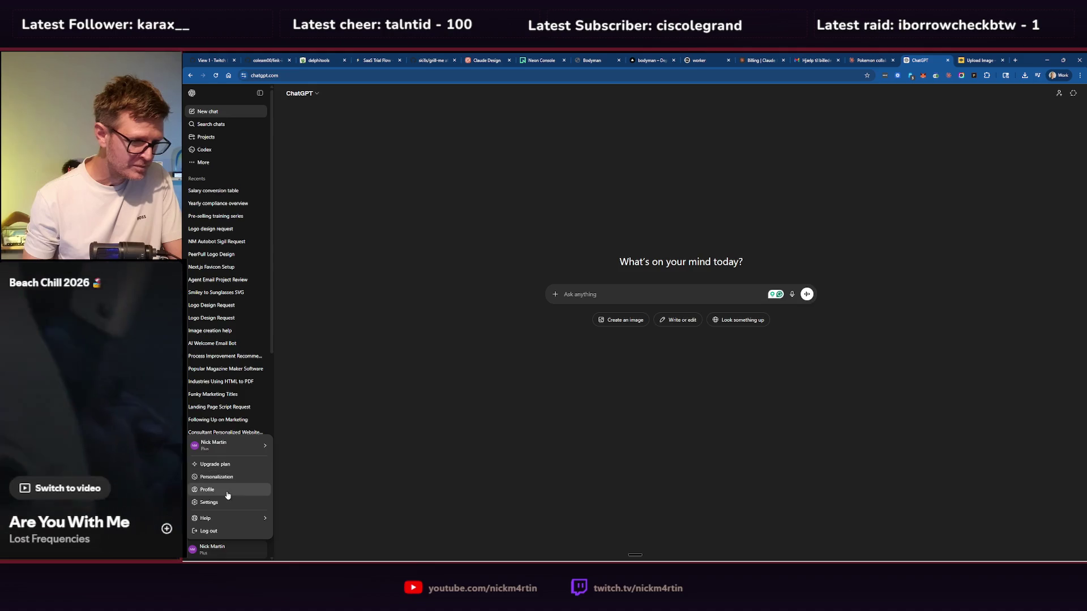
key("Escape")
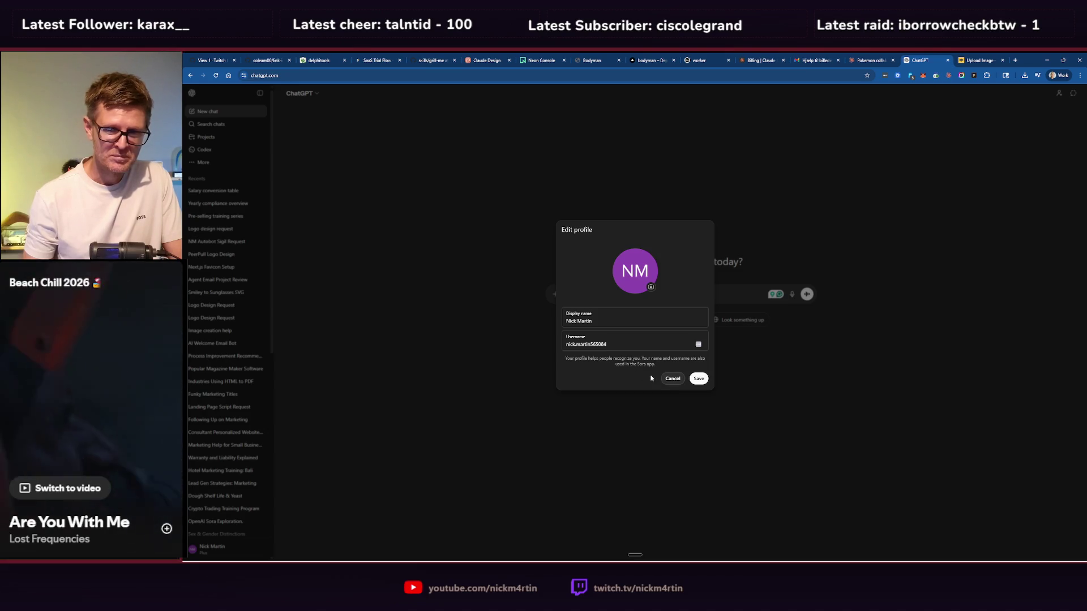
left_click(672, 378)
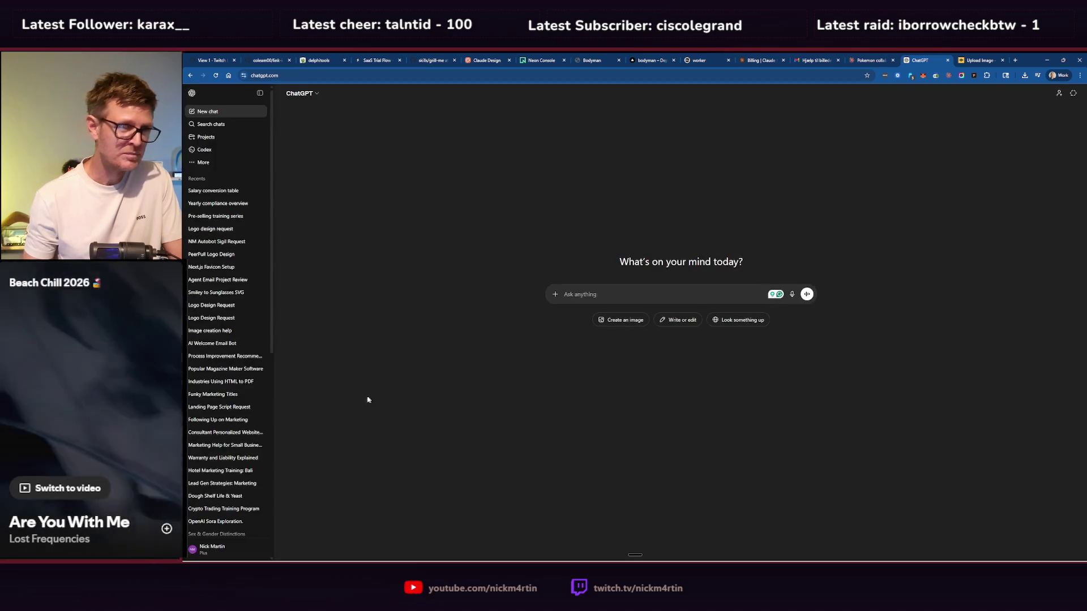
left_click(205, 150)
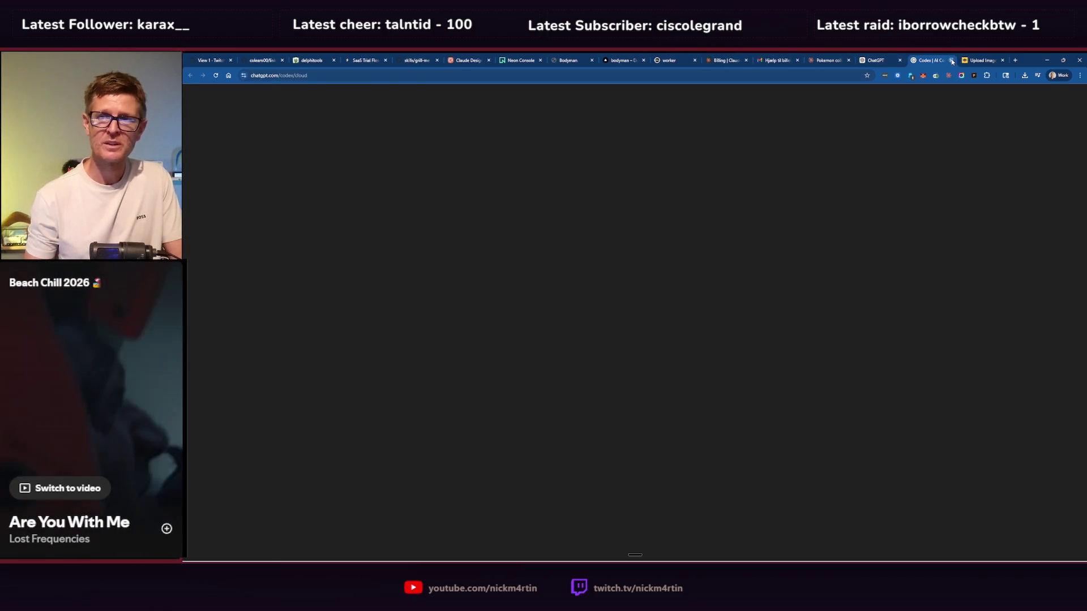
Close the Codex tab and go to the Account page of ChatGPT Settings.
left_click(952, 61)
left_click(203, 163)
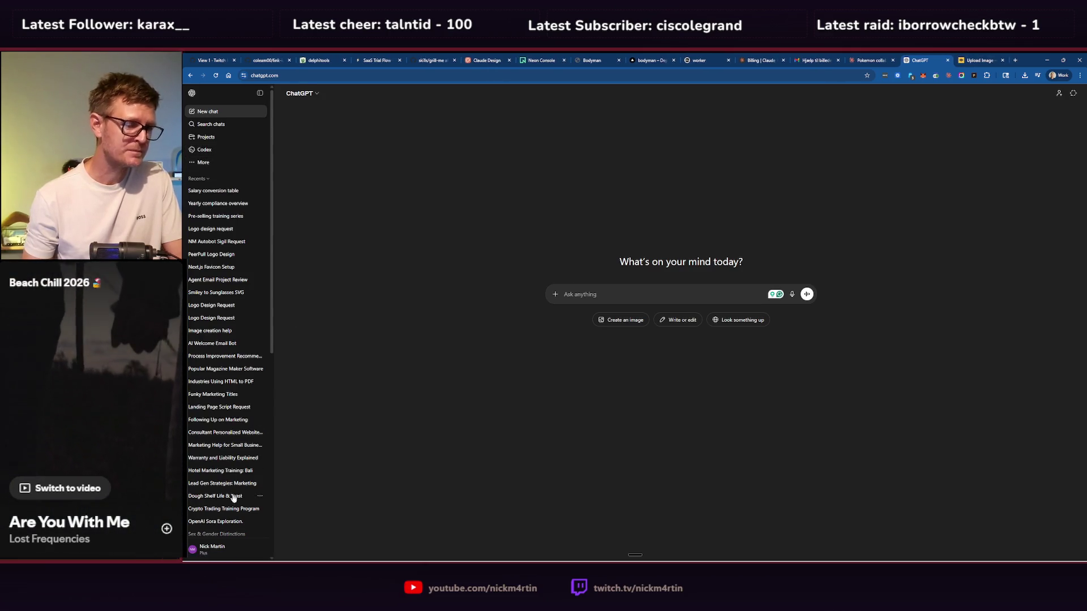
left_click(212, 549)
mouse_move(218, 524)
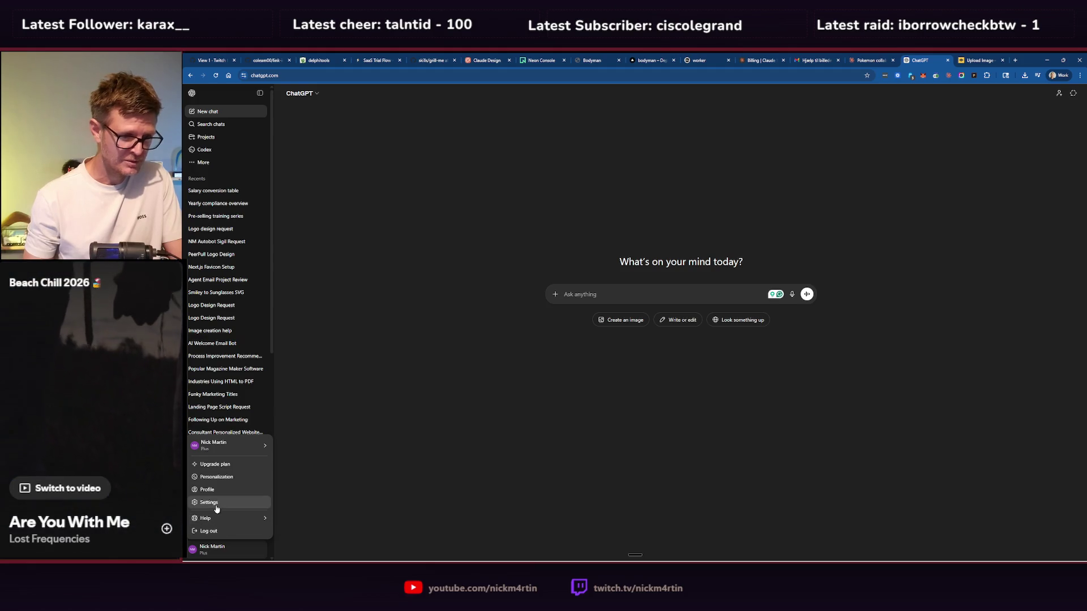
left_click(219, 503)
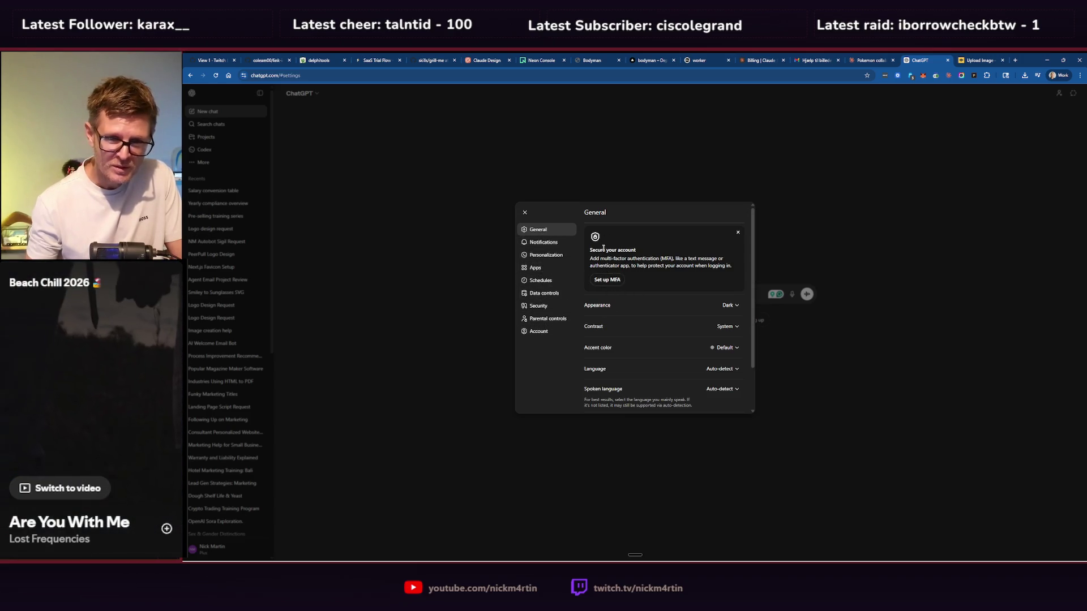
scroll(607, 368, "down", 1)
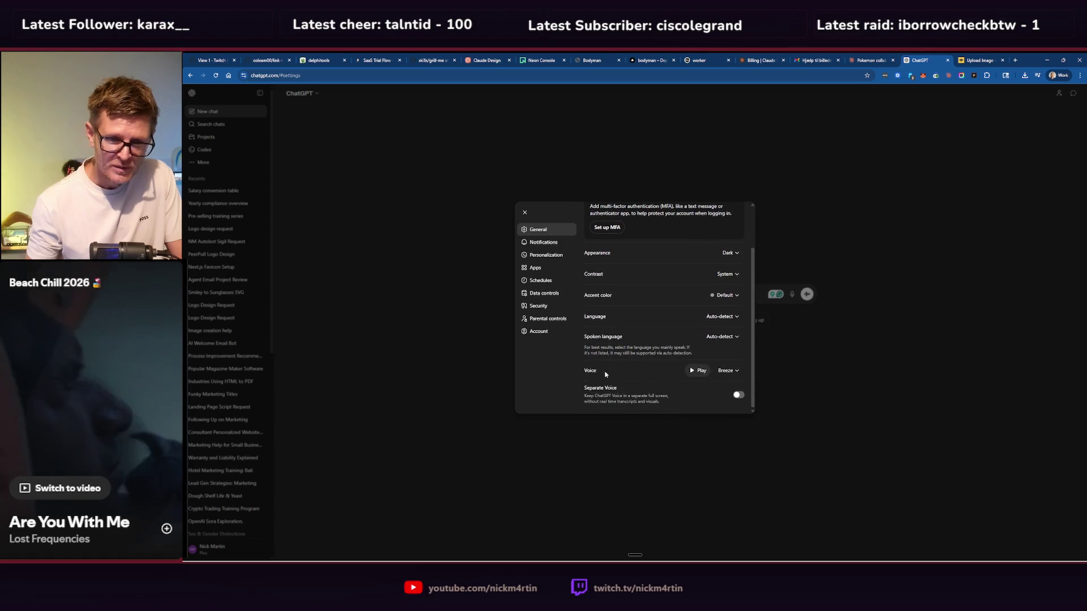
left_click(539, 331)
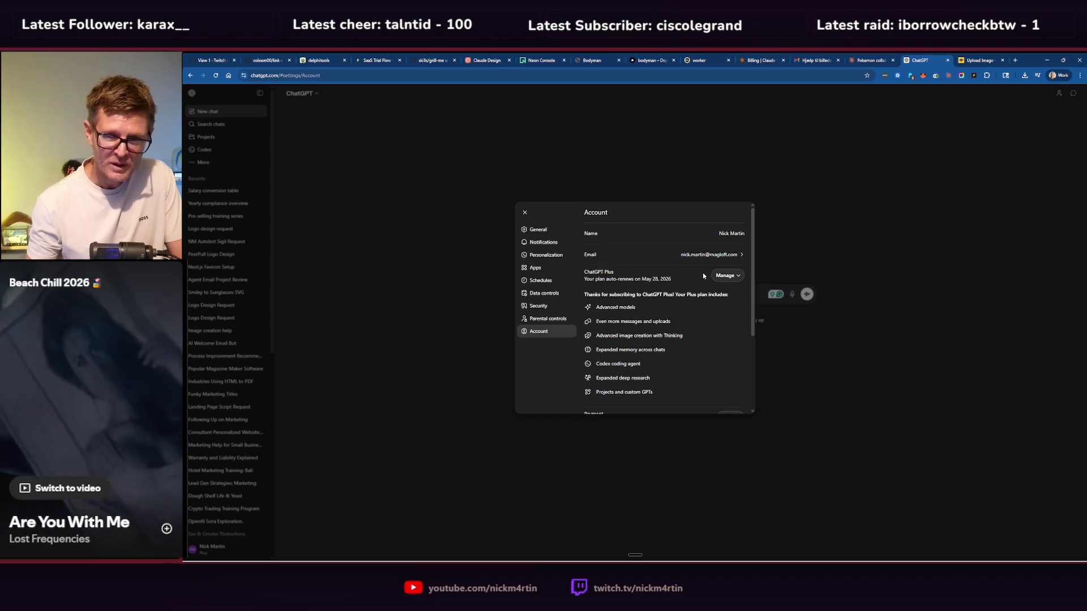
Cancel the Plus subscription so it stays active until May 28, 2026, then close Settings.
left_click(727, 276)
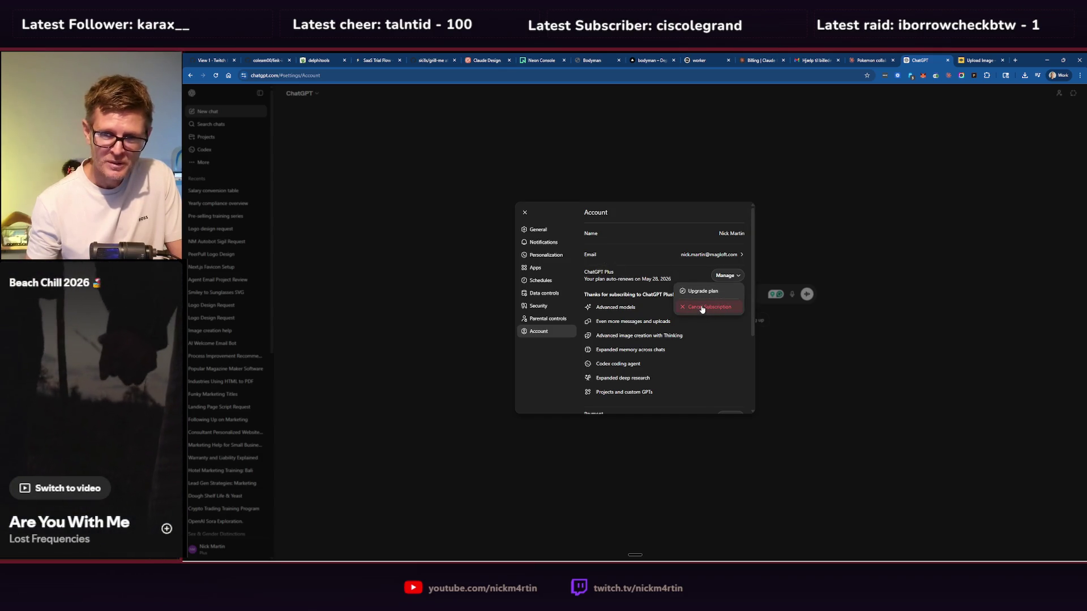
left_click(702, 308)
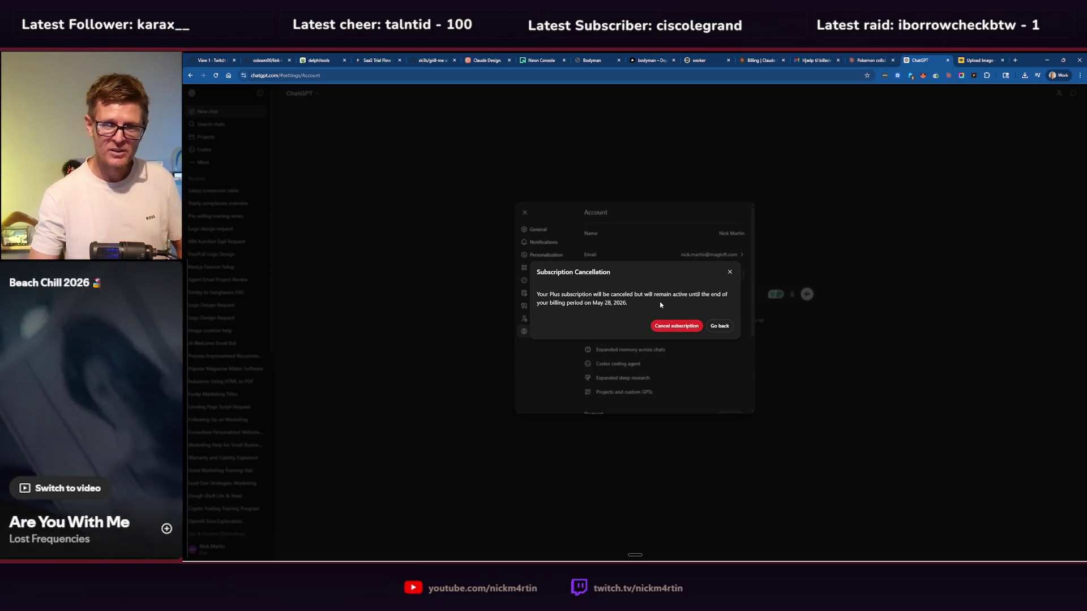
left_click(676, 326)
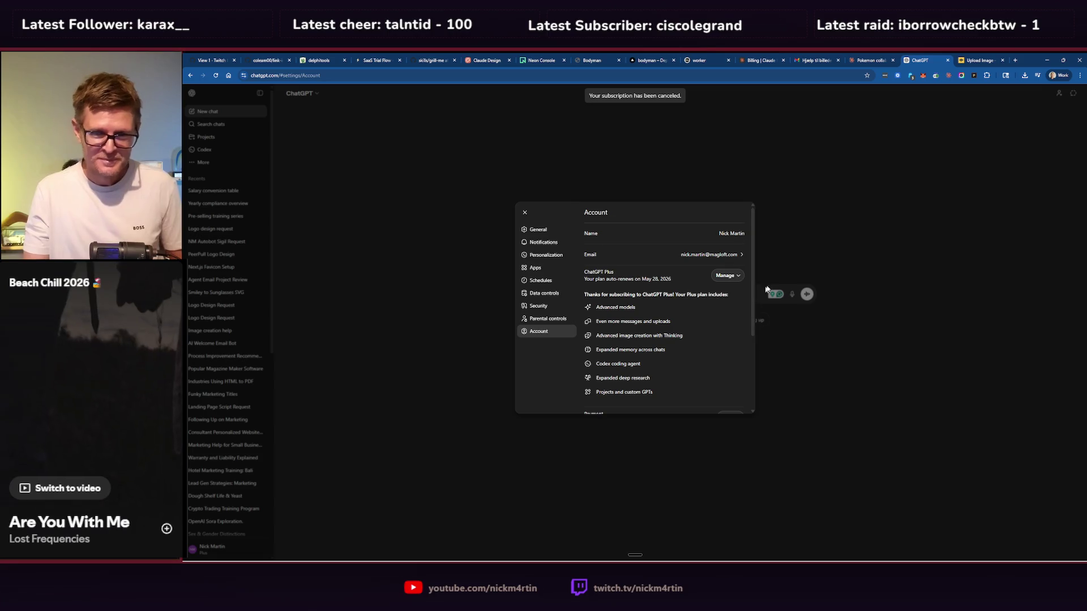
left_click(649, 167)
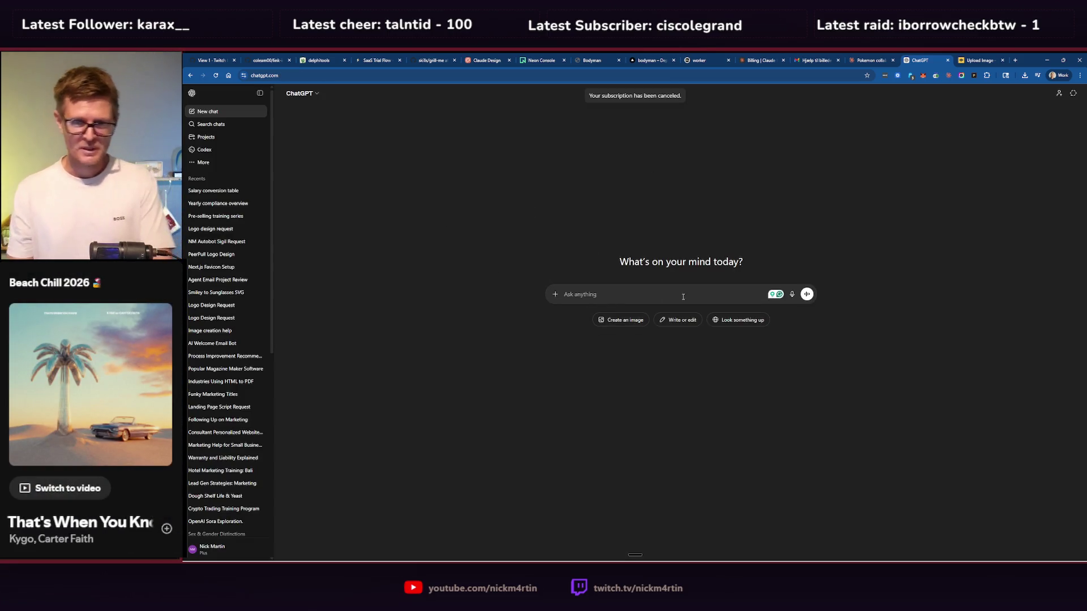
Attach the image original-removebg.png to a new ChatGPT prompt.
left_click(553, 296)
left_click(589, 310)
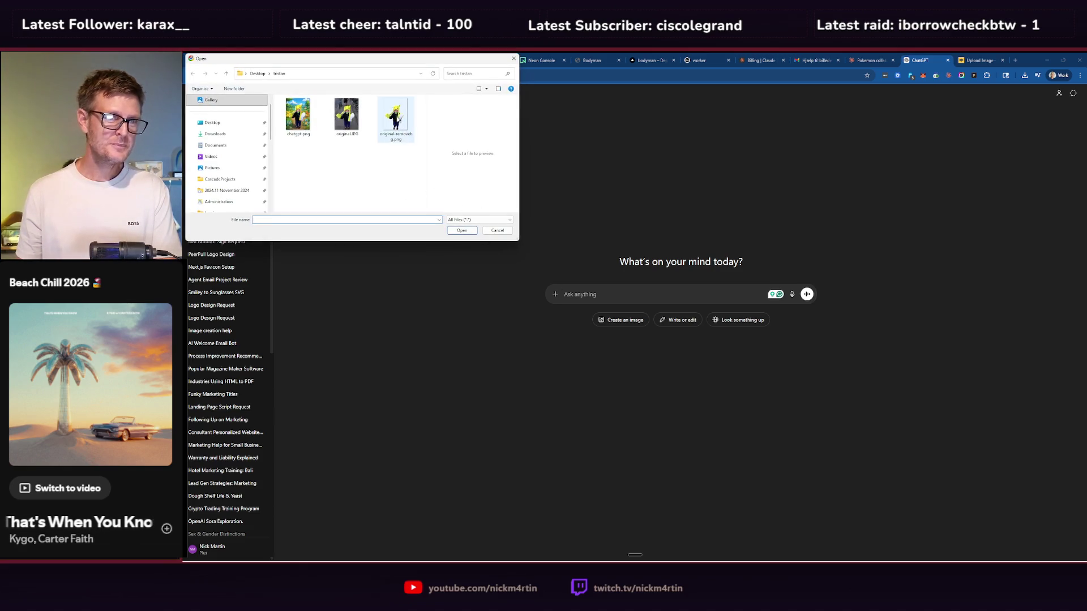
left_click(397, 116)
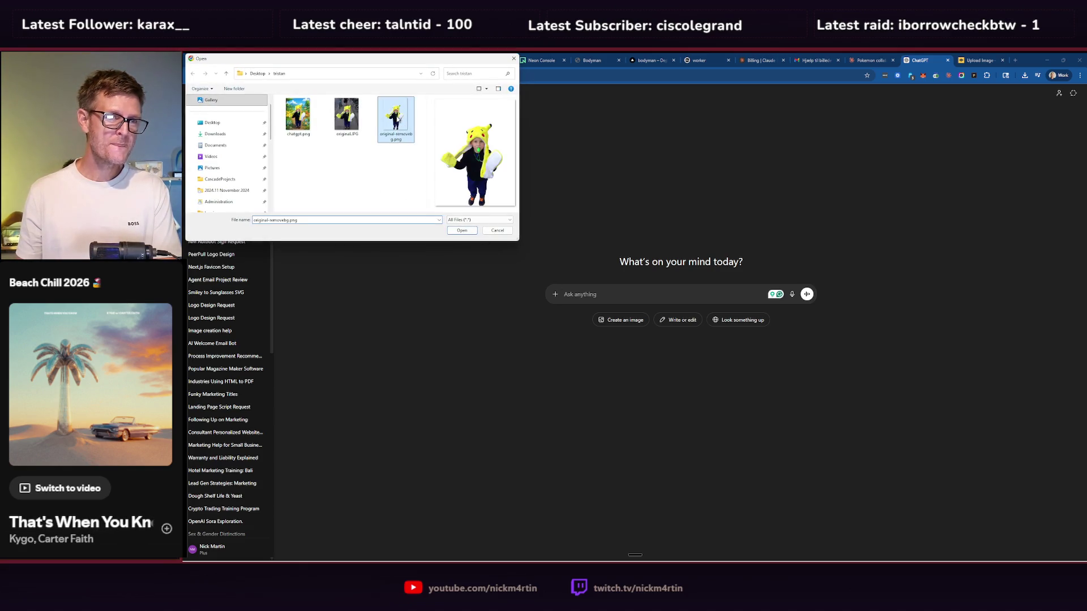
left_click(461, 230)
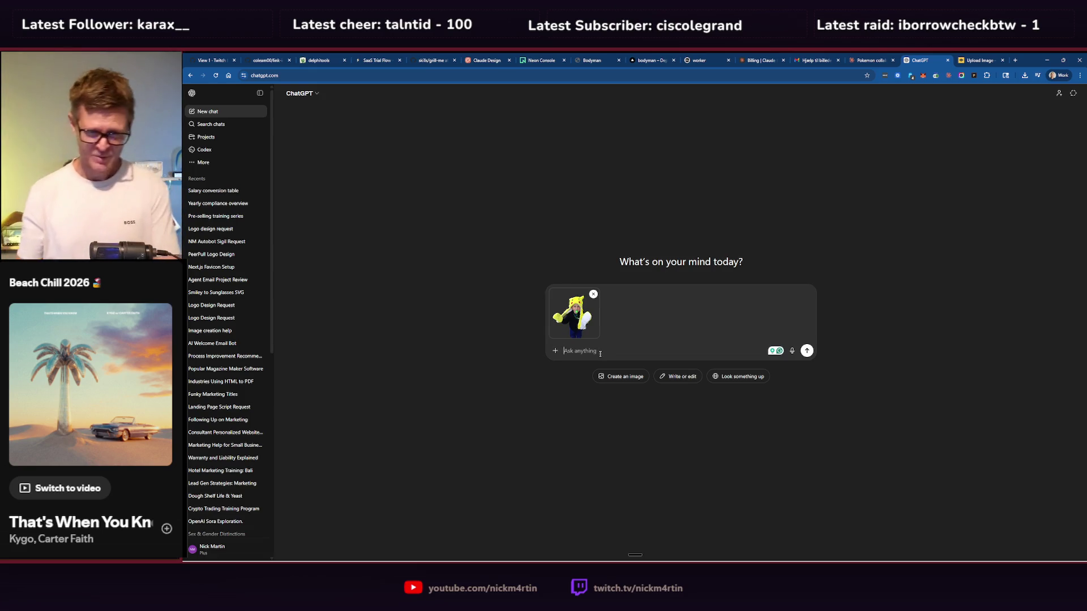
key("alt+Tab")
key("Escape")
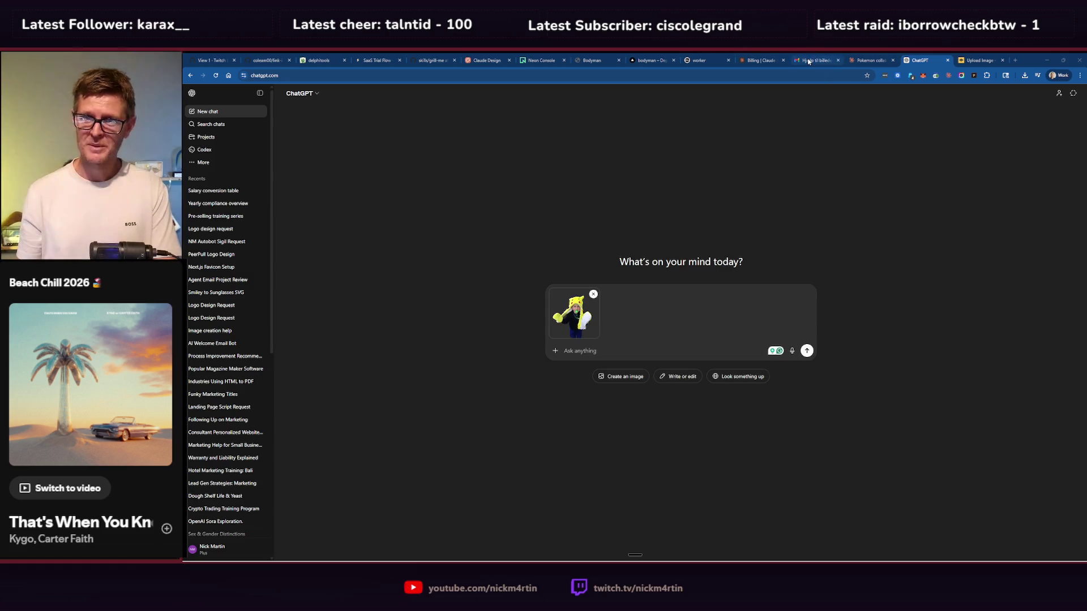
Scroll through the 'Hjælp til billede redigering' email with the Pokémon photo and variation ideas.
key("ctrl+shift+Tab")
key("ctrl+shift+Tab")
scroll(483, 356, "up", 2)
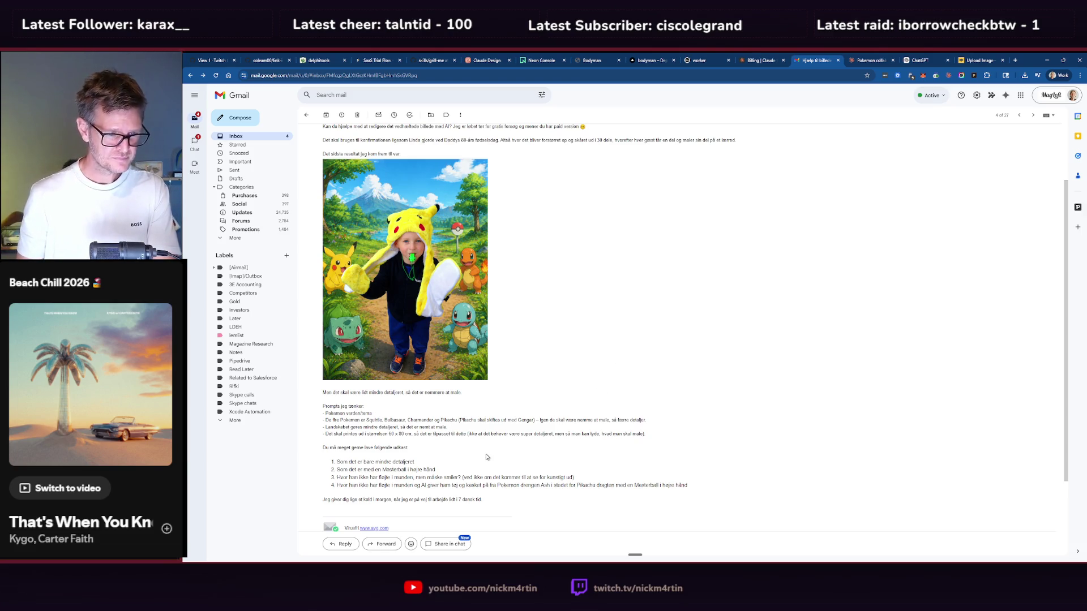
scroll(487, 457, "down", 1)
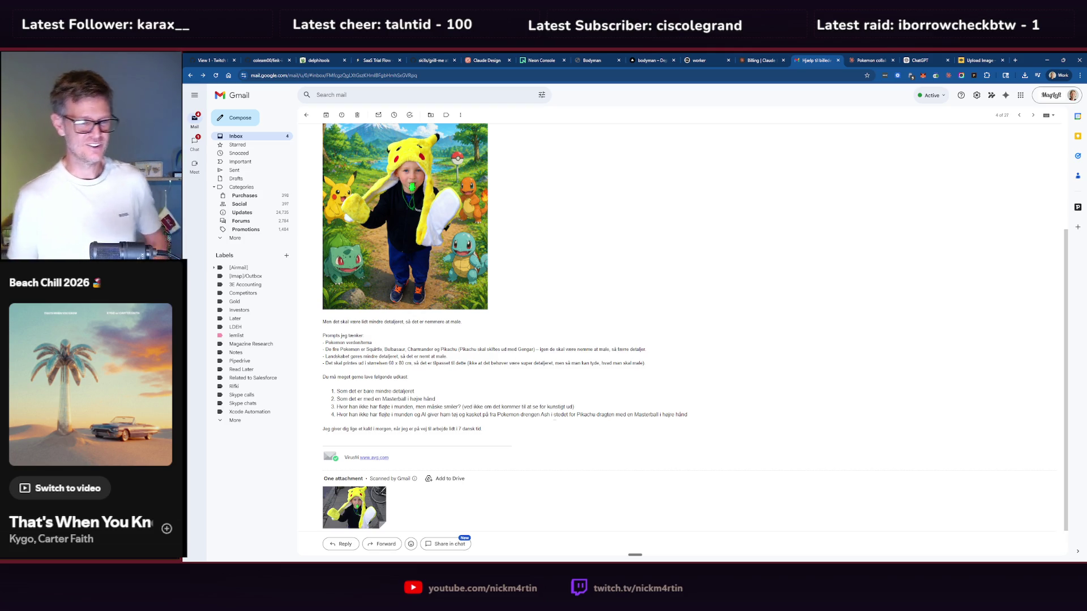
scroll(428, 382, "up", 5)
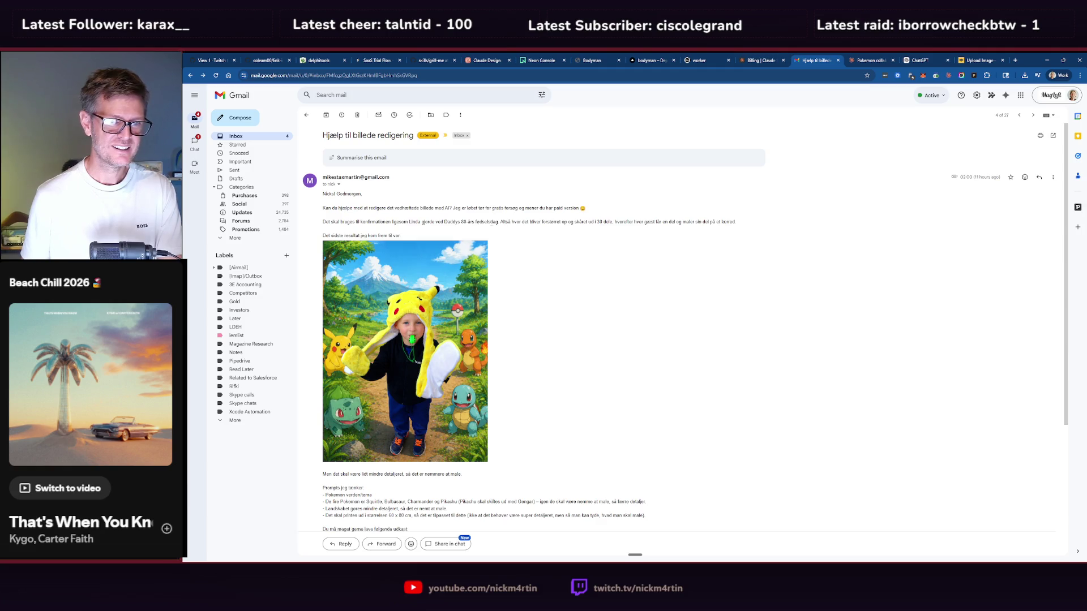
scroll(514, 256, "down", 3)
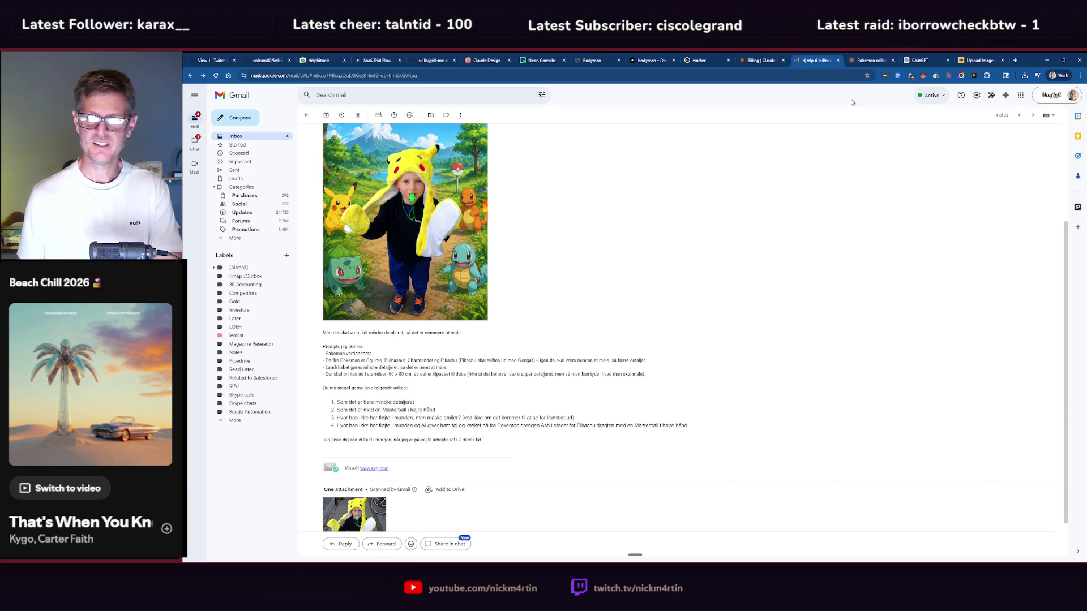
Return to the ChatGPT draft with the boy's background-removed cutout attached.
left_click(925, 60)
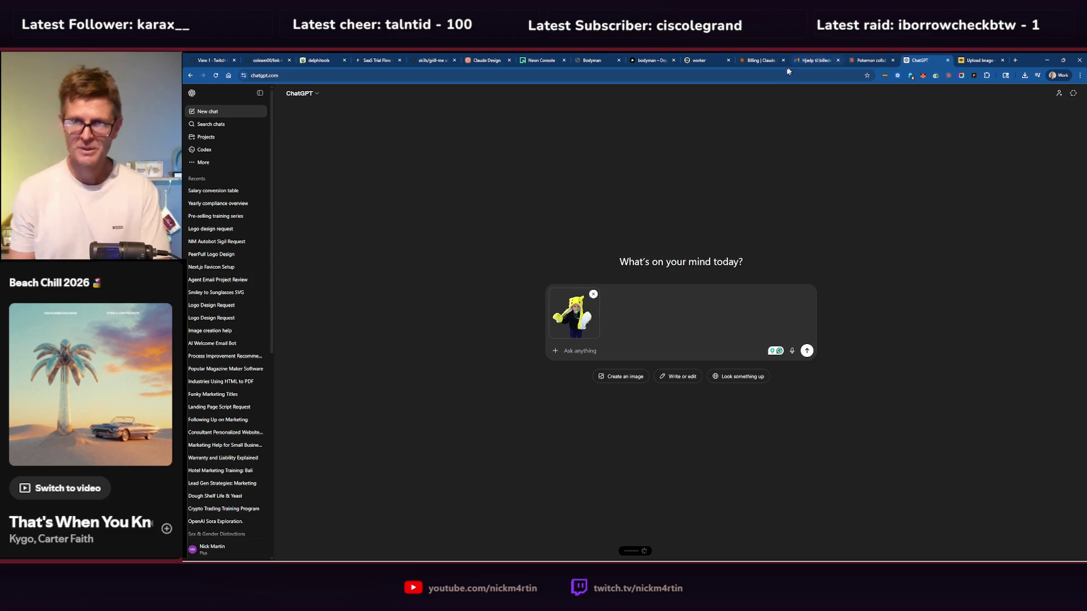
Replace the draft's unfinished ending with '(Squirtle, Bulbasaur, Charmander and Gengar).'.
left_click(817, 60)
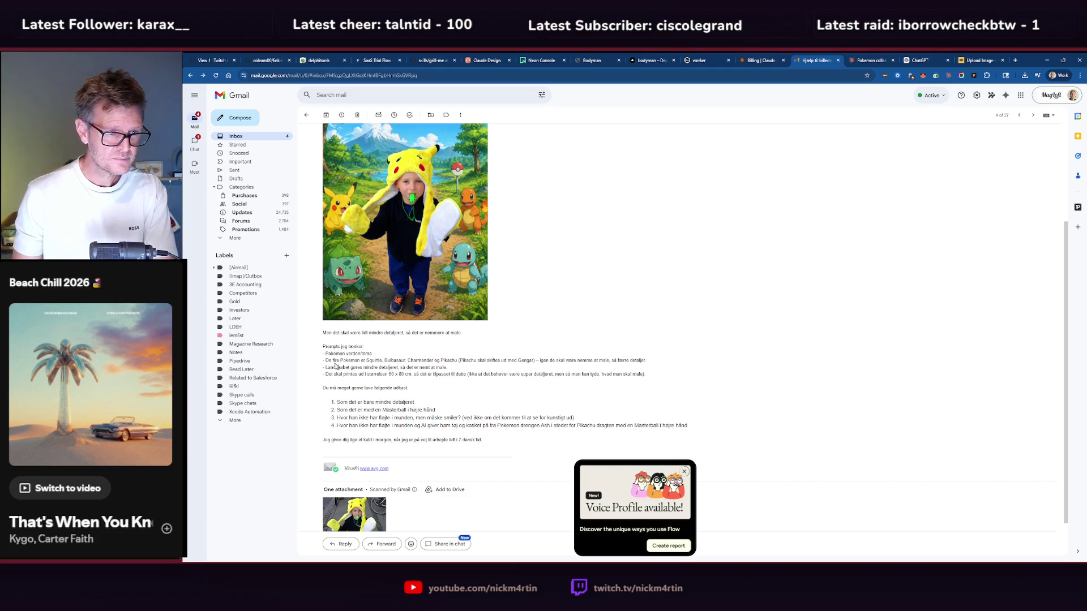
left_click_drag(366, 360, 434, 360)
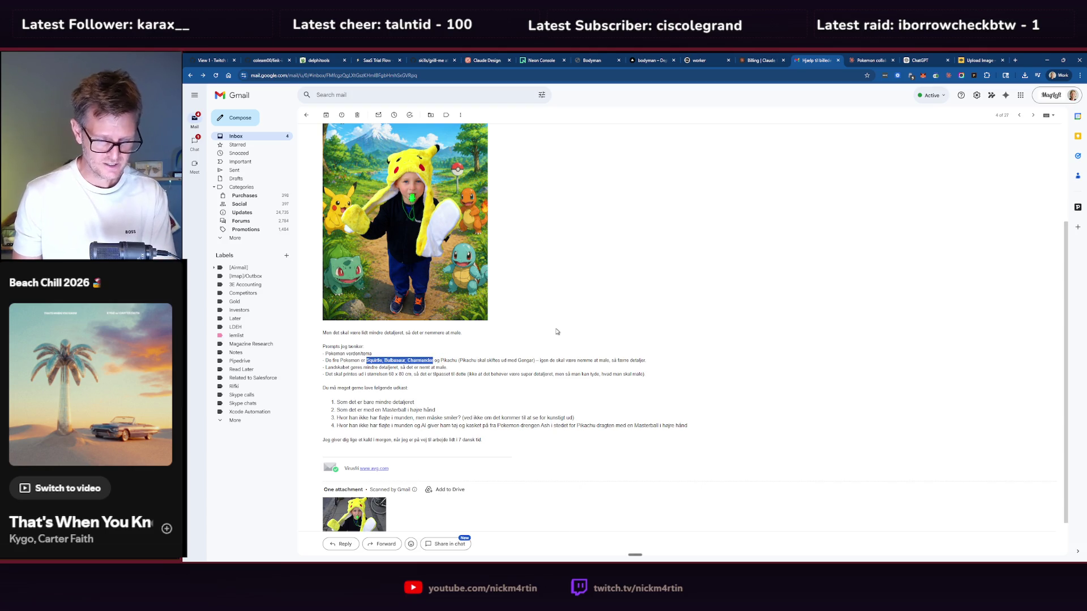
left_click(928, 61)
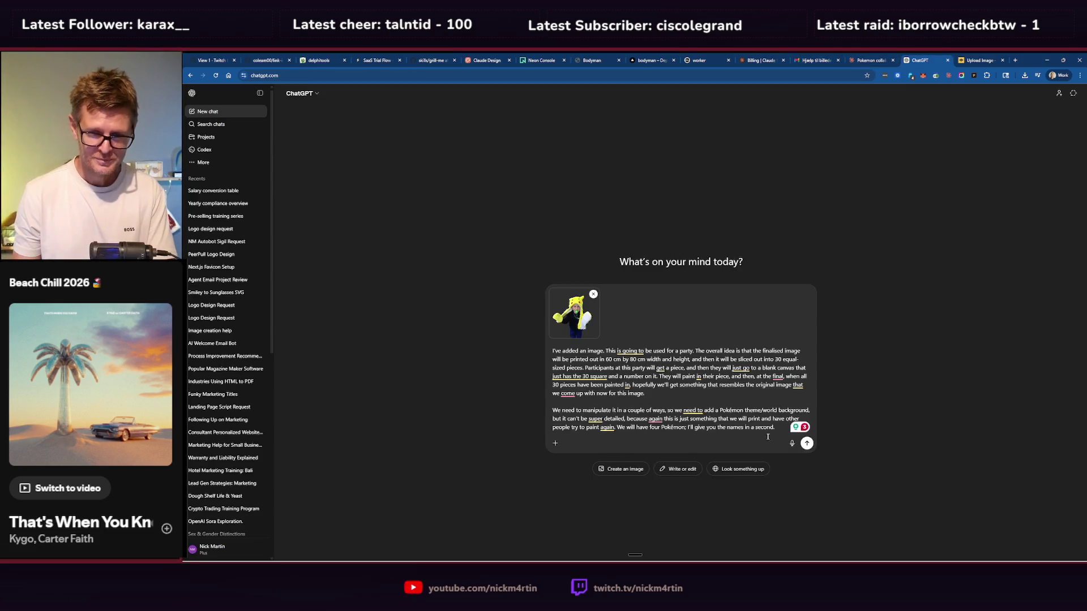
key("BackSpace")
key("BackSpace")
key("BackSpace")
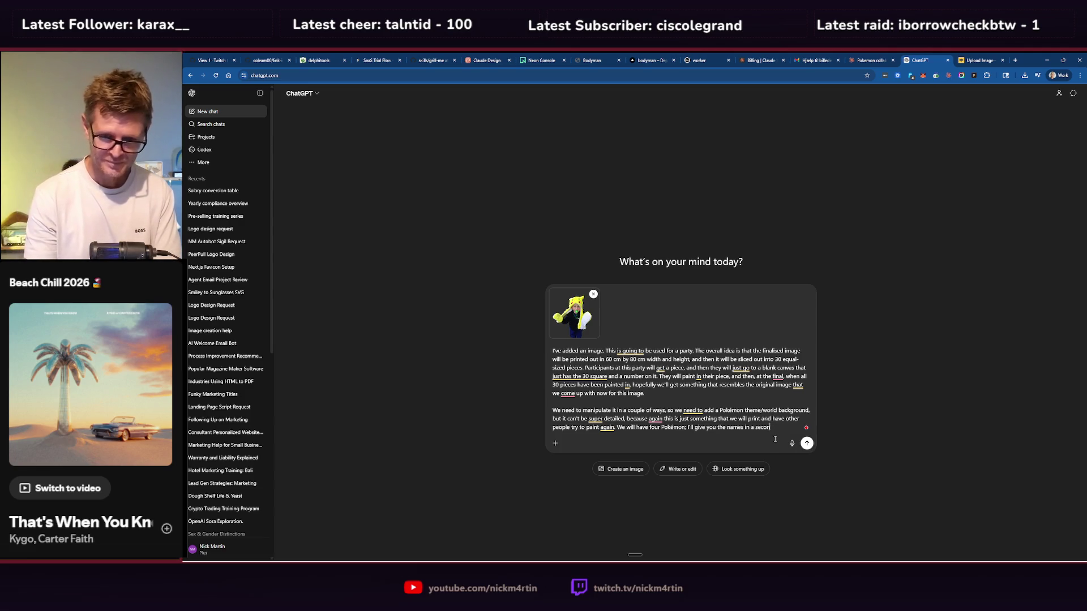
key("BackSpace")
key("BackSpace")
key("BackSpace")
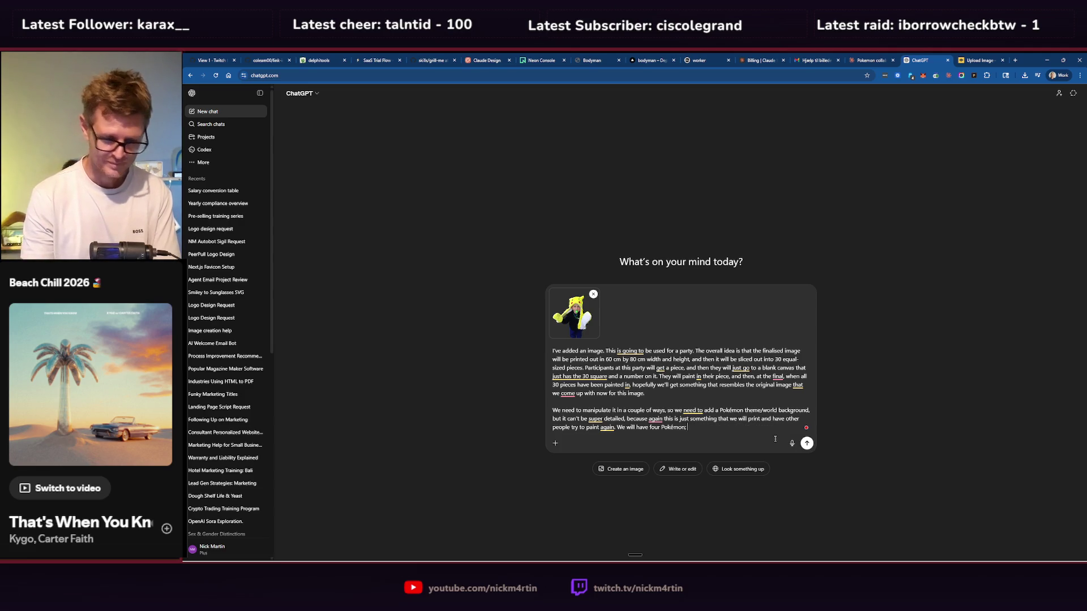
type("(Squirtle, Bulbasaur, Charmander")
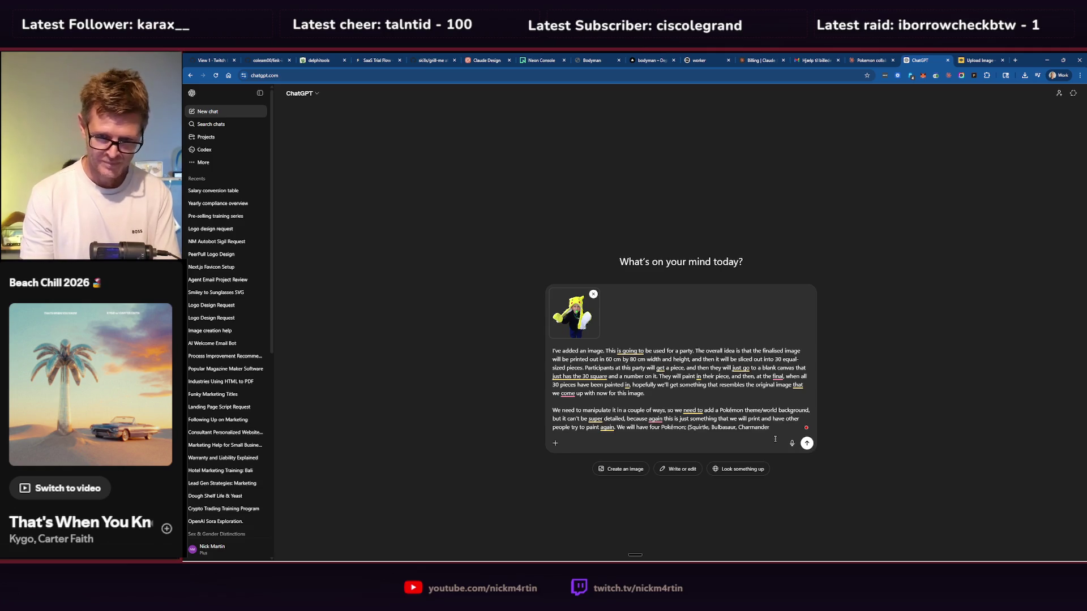
type(" and G")
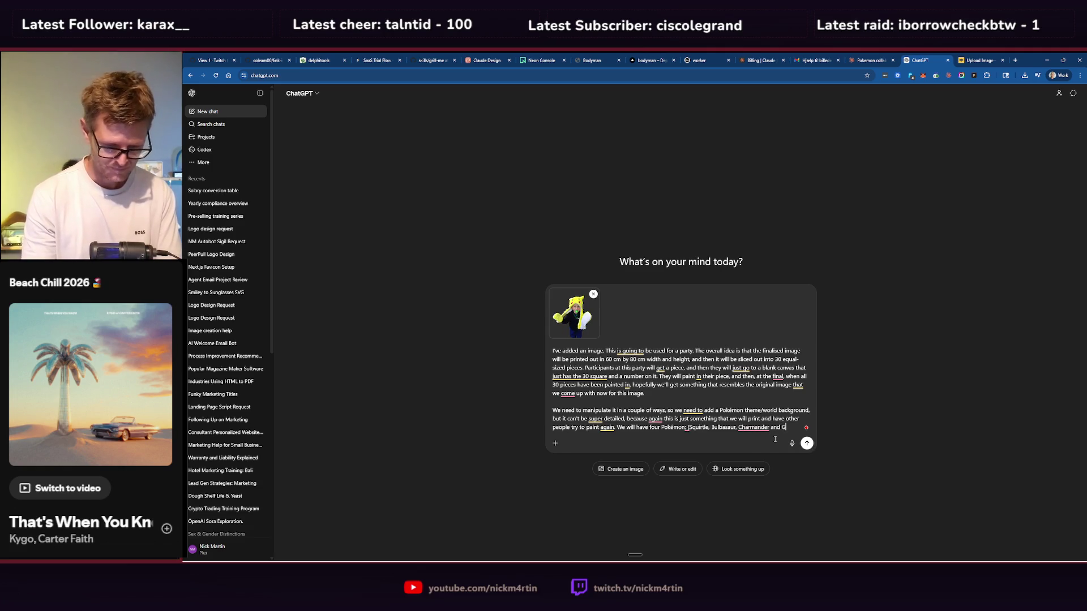
type("engar)")
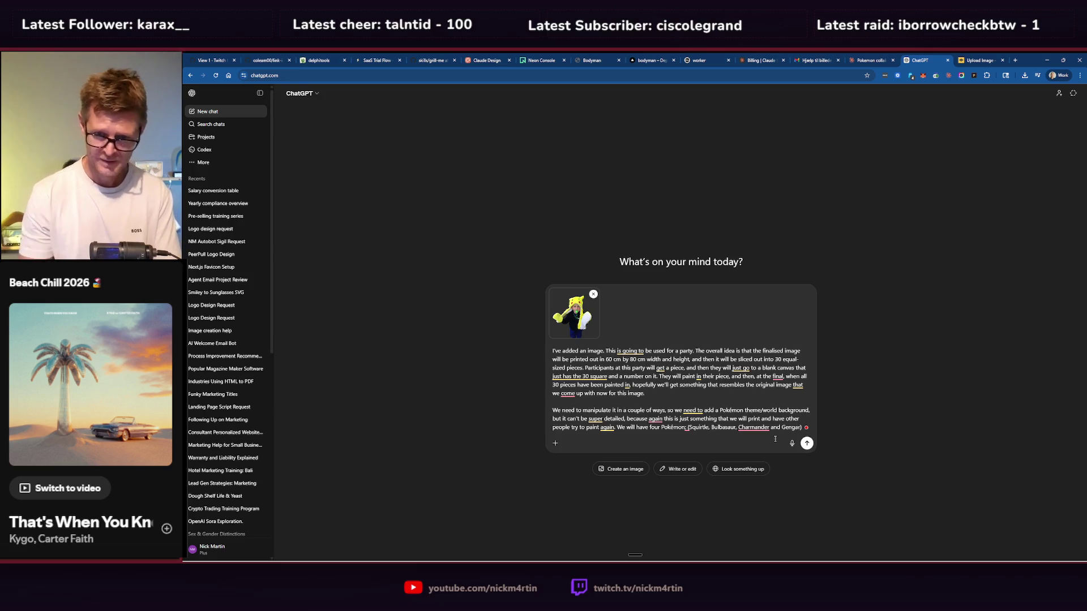
type(".")
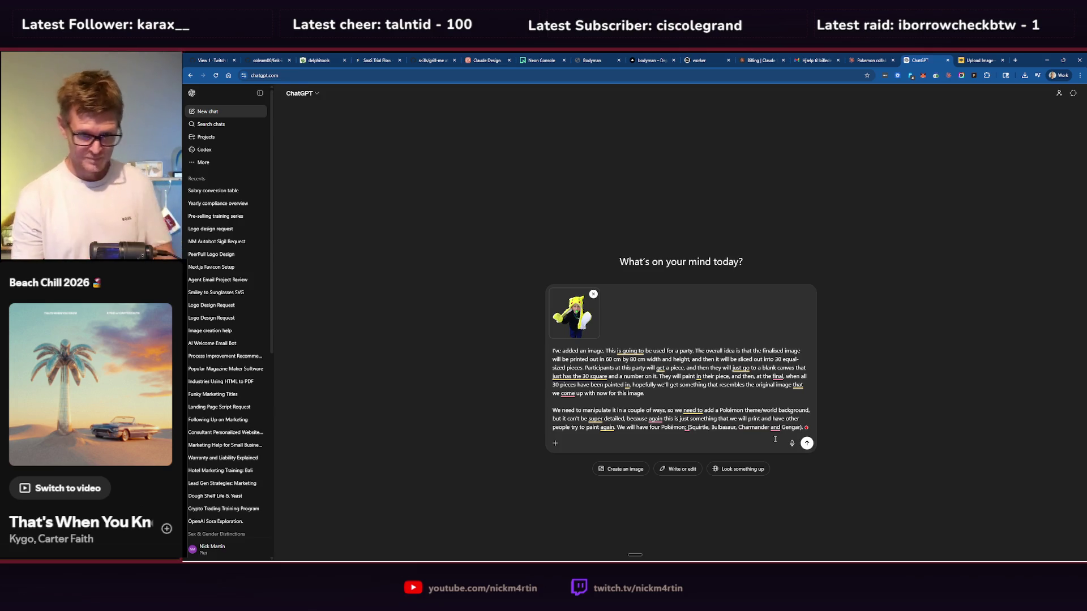
Double-check the Pokémon names in the Gmail email and come back to the draft.
key("alt+Tab")
key("alt+Tab")
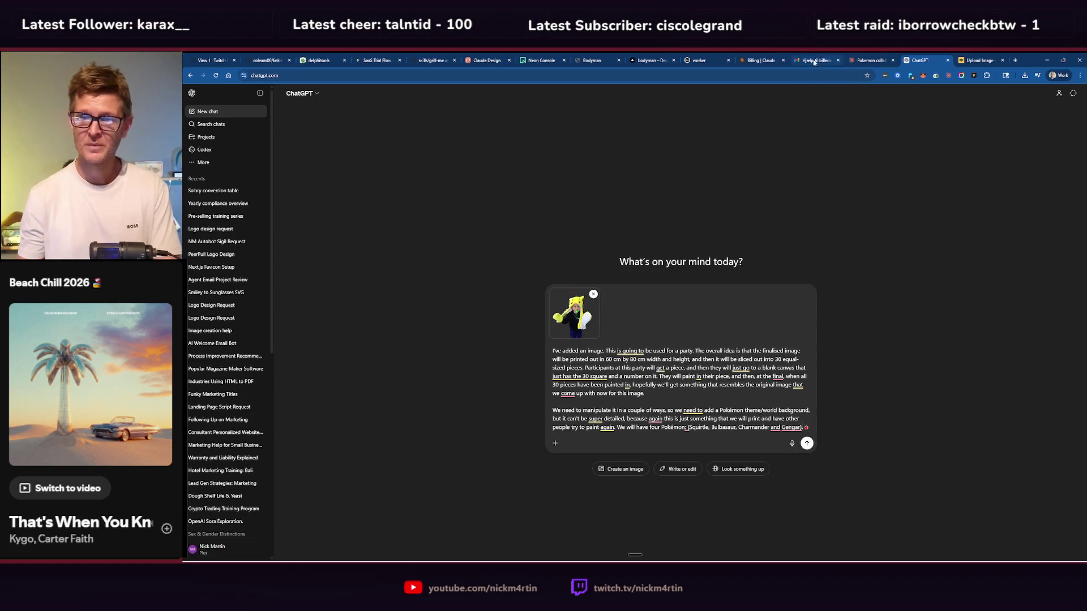
left_click(814, 61)
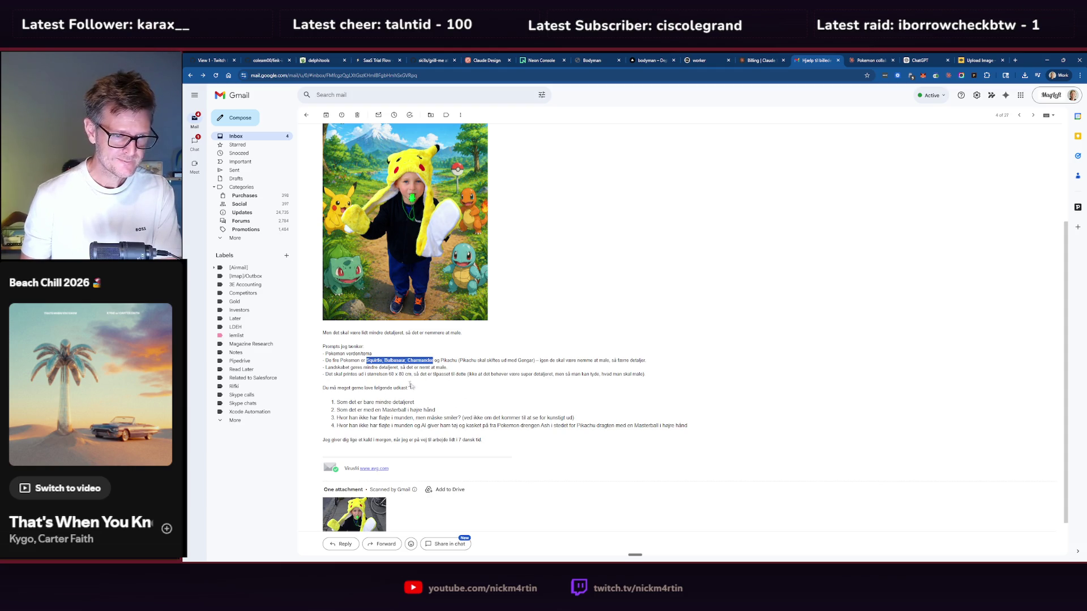
key("alt+Tab")
key("alt+Tab")
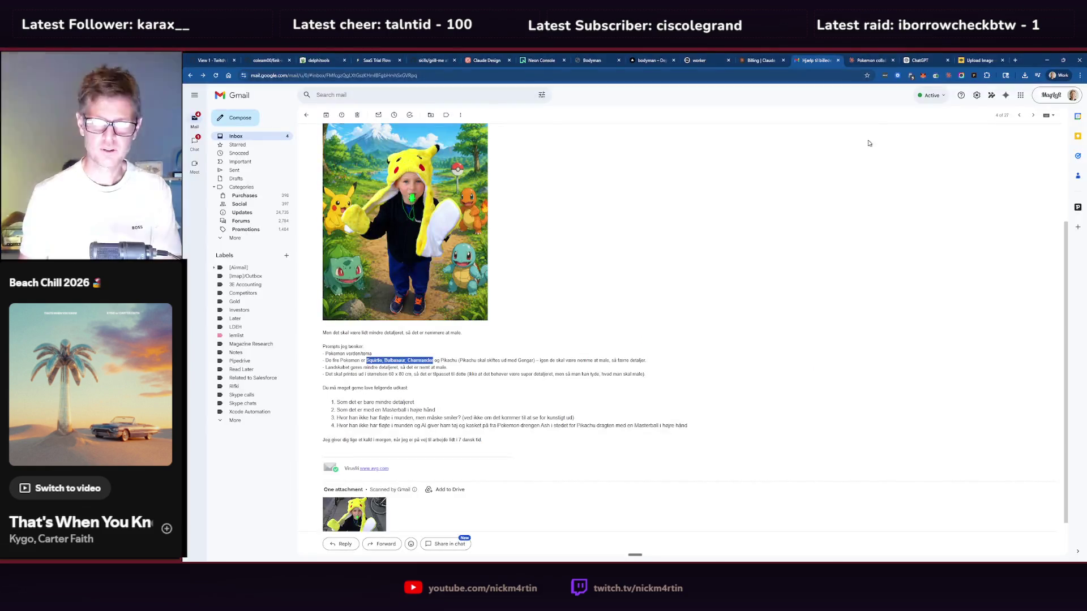
left_click(926, 60)
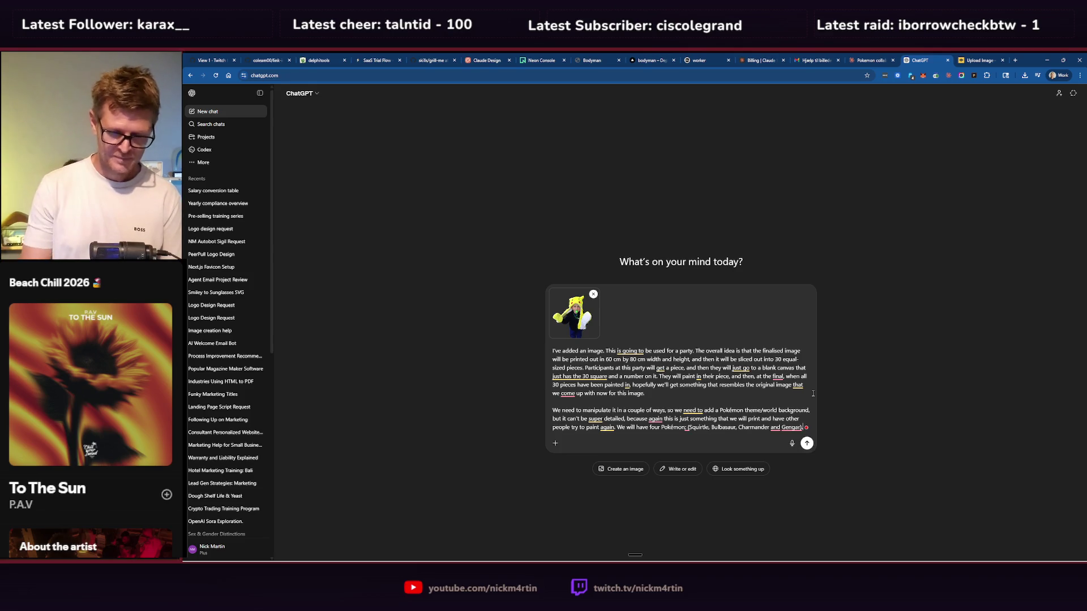
Dictate a new paragraph asking to align the subject so the face spans four of thirty cards.
key("shift+Return")
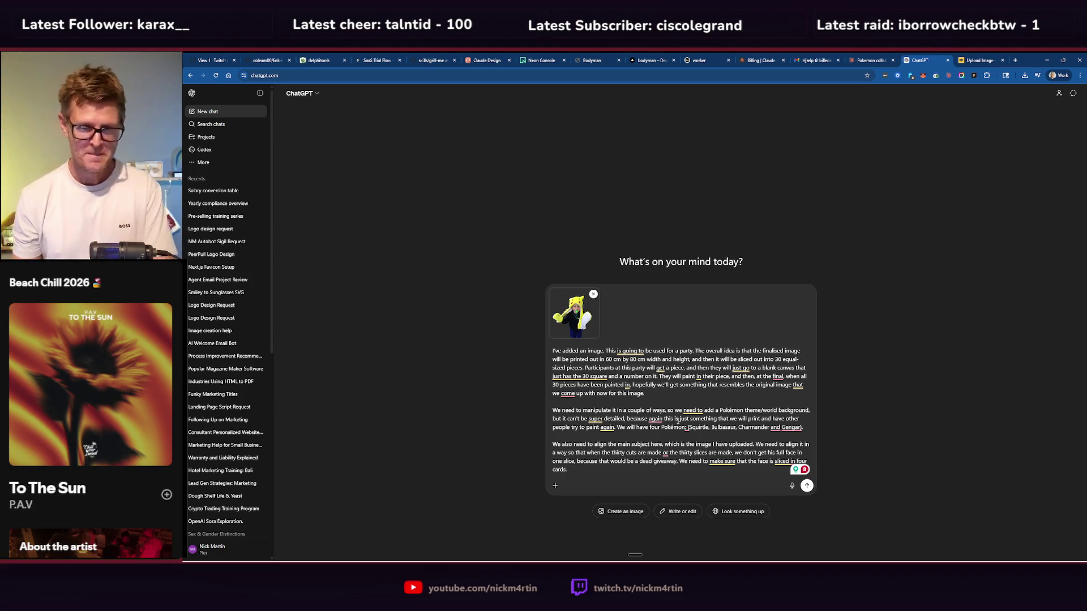
key("alt+Tab")
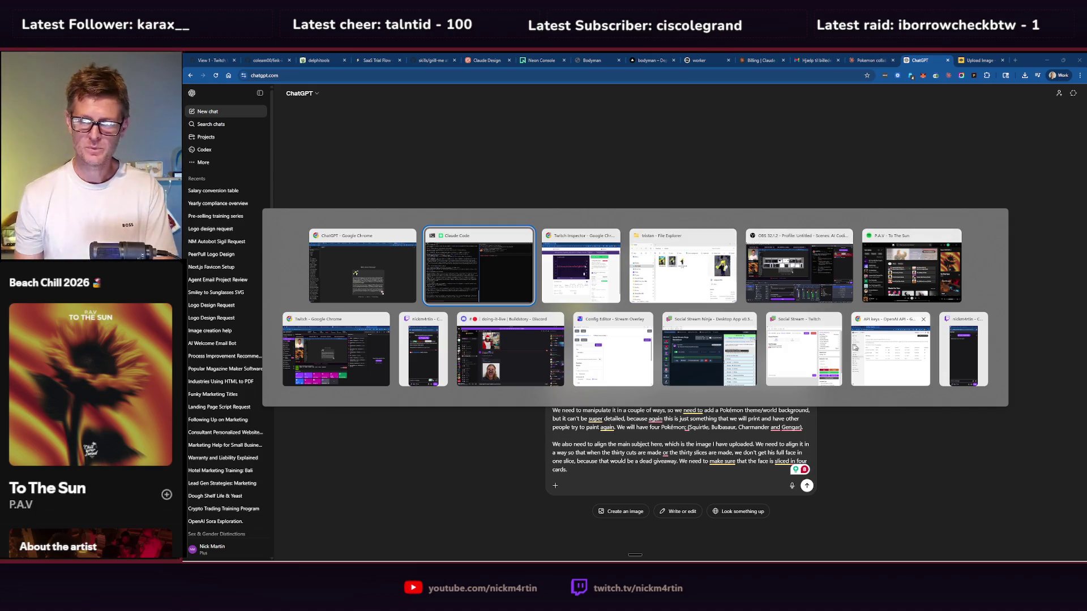
key("Escape")
left_click(858, 60)
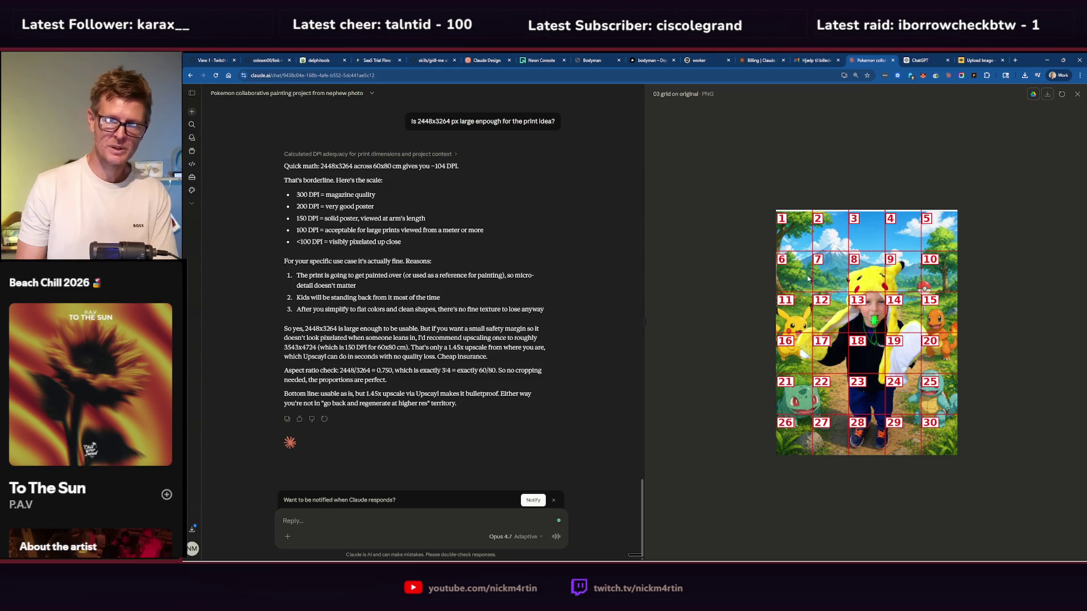
left_click(921, 60)
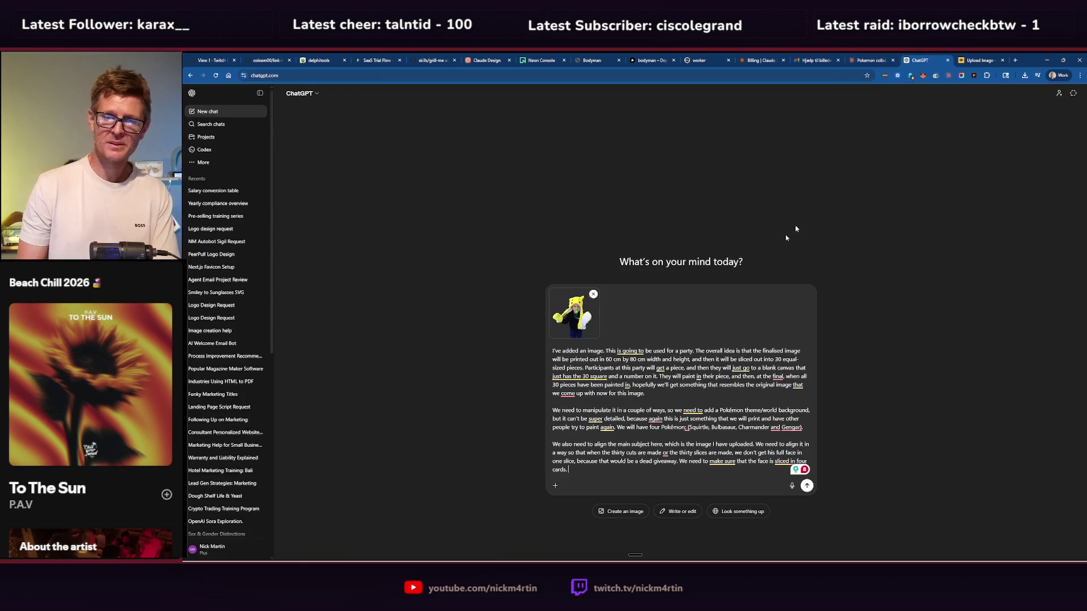
Attach chatgpt.png as a second image and start a new paragraph at the prompt's end.
left_click(556, 486)
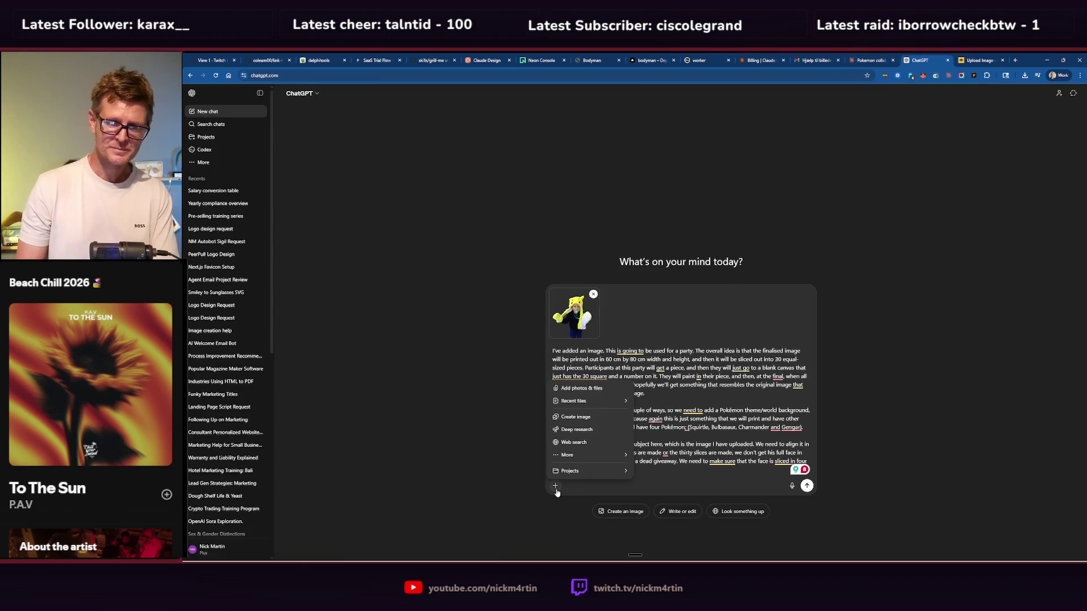
left_click(580, 388)
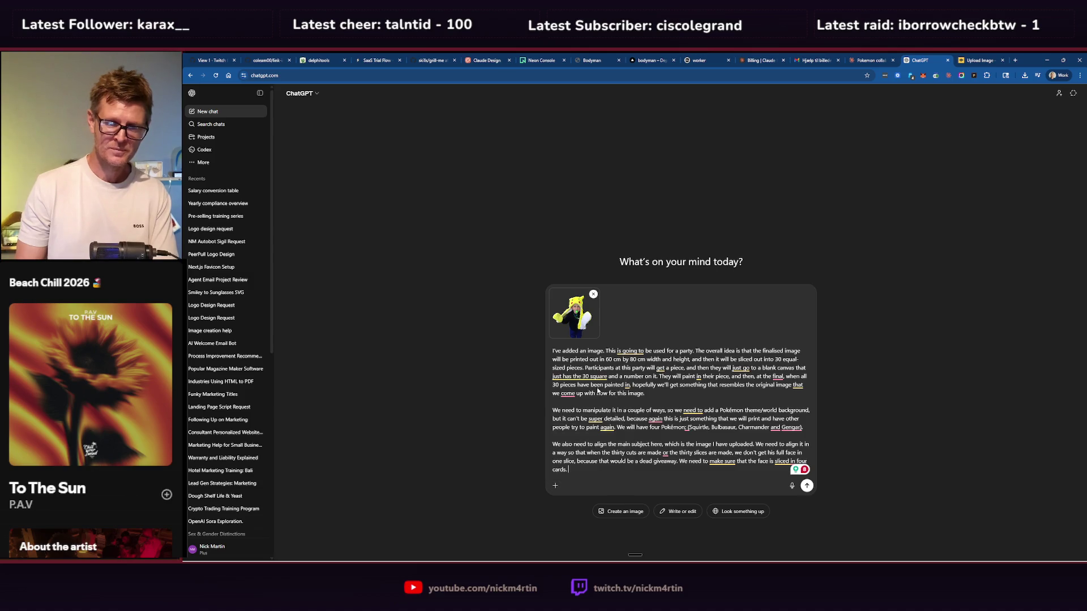
left_click(299, 119)
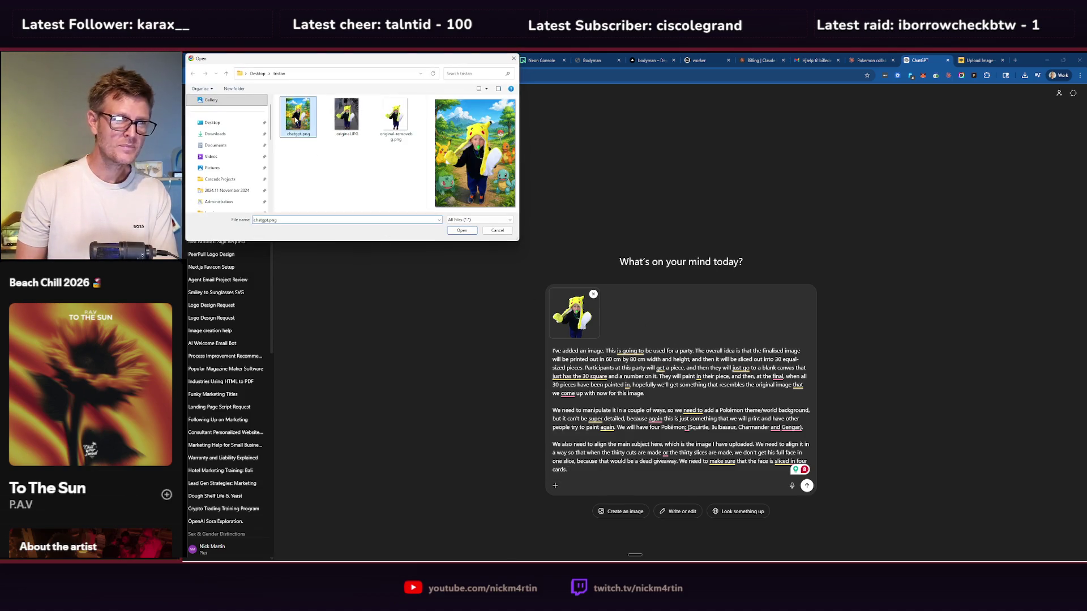
left_click(460, 230)
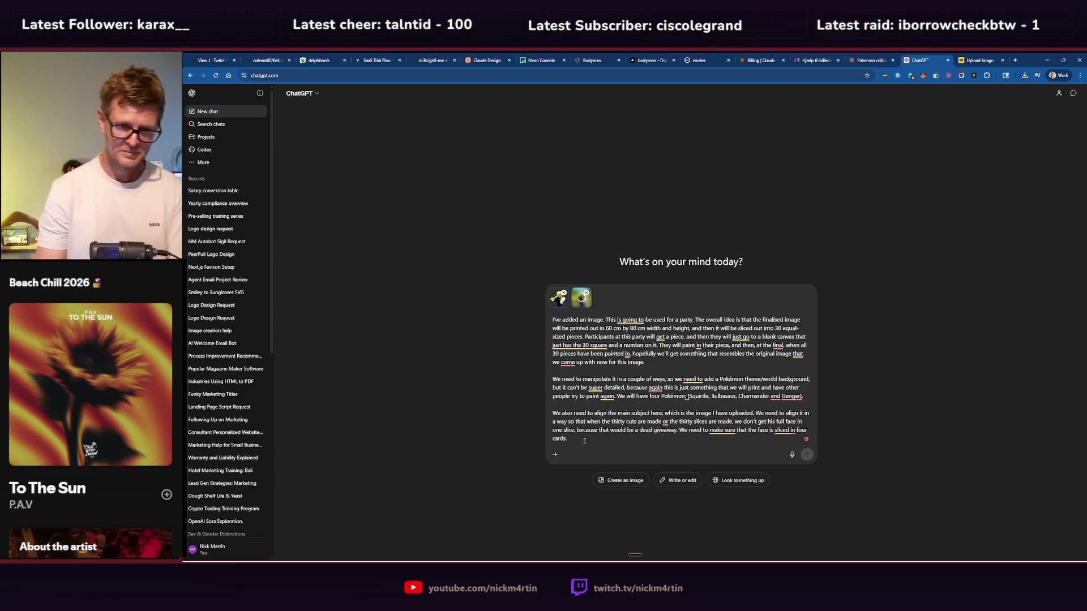
key("shift+Return")
key("shift+Return")
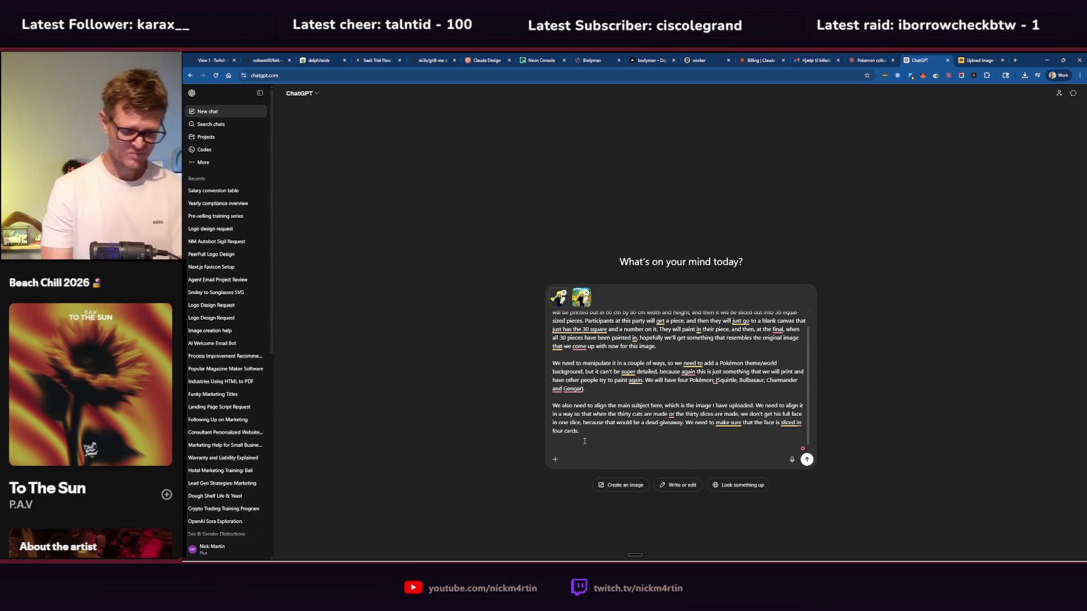
Dictate the chatgpt.png reference note and a request to discuss the project first, then send.
key("ctrl+super")
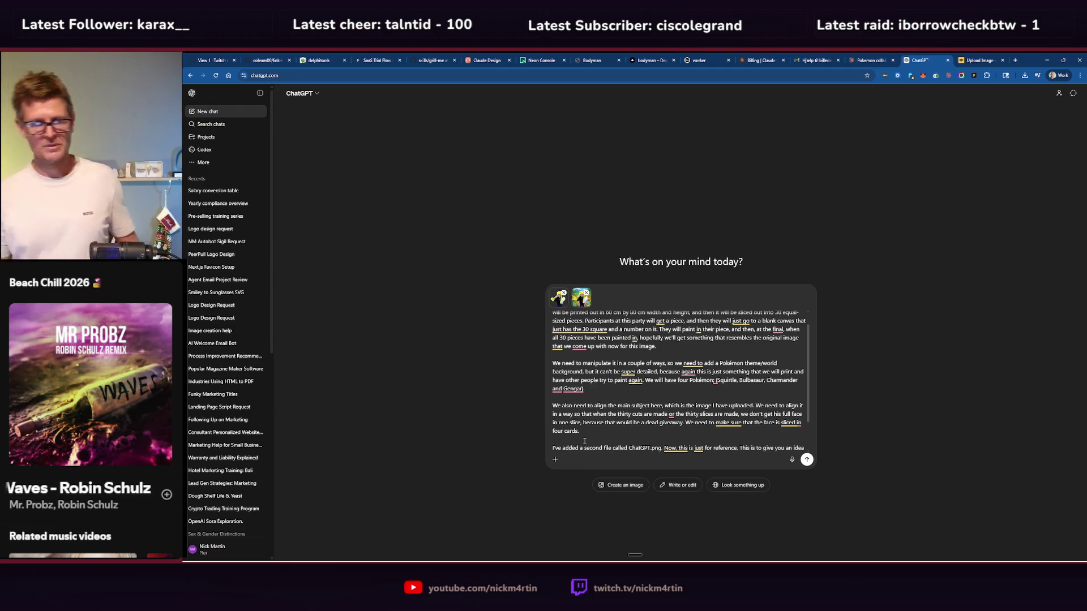
left_click_drag(705, 448, 740, 474)
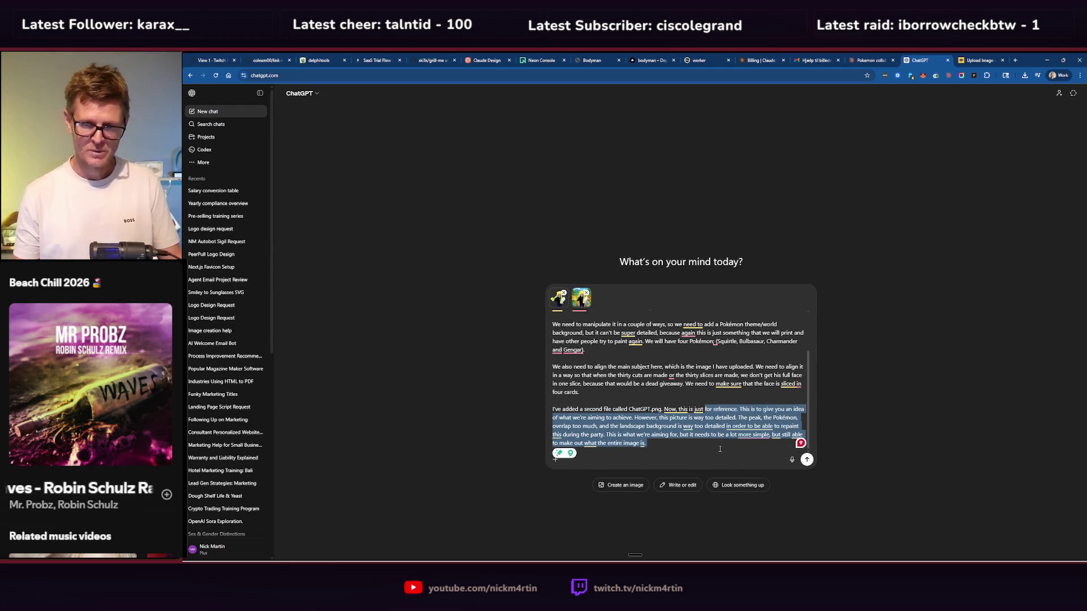
left_click(673, 450)
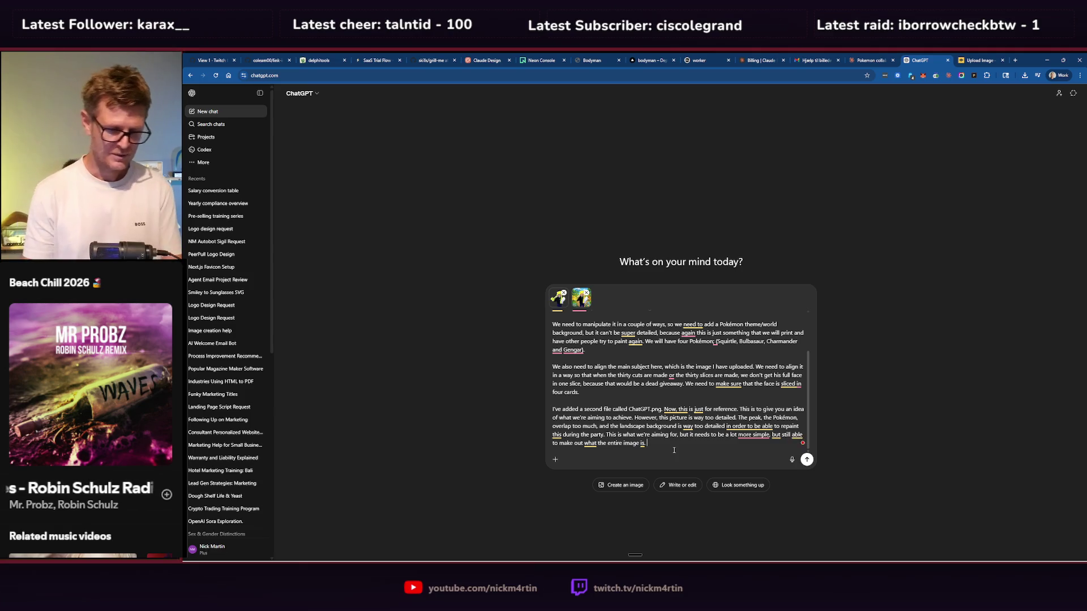
key("shift+Return")
key("shift+Return")
key("ctrl+super")
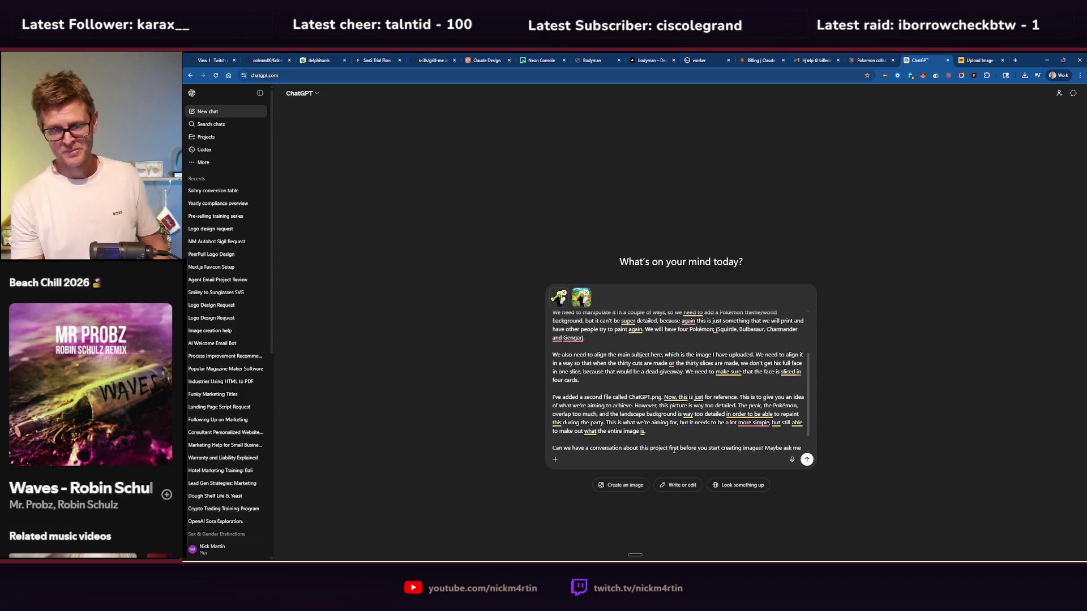
key("Return")
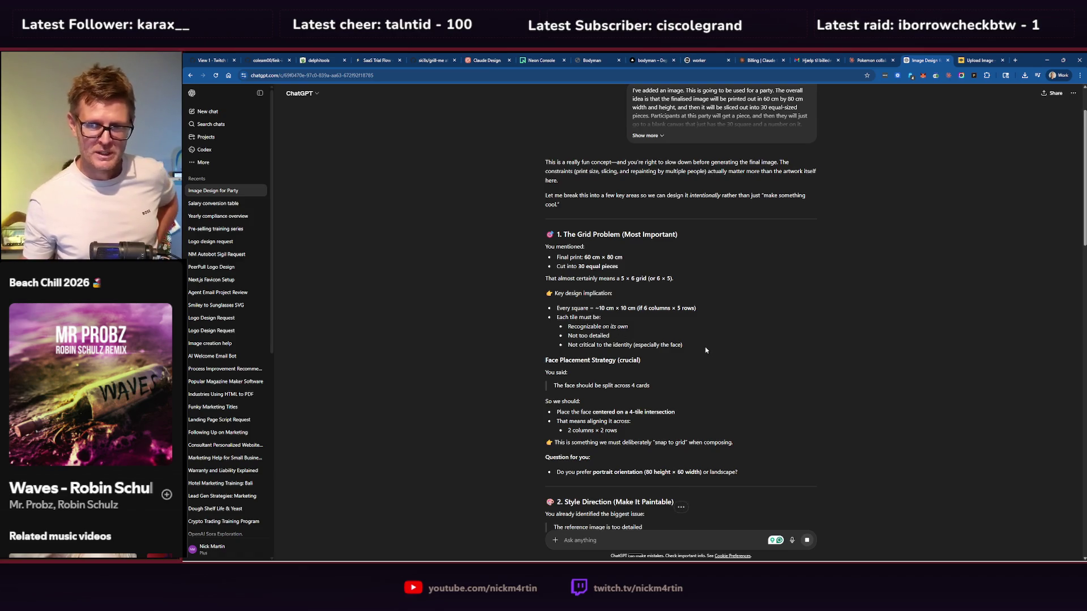
Read through ChatGPT's grid, style and composition breakdown and begin the reply with '1.'.
scroll(706, 350, "down", 2)
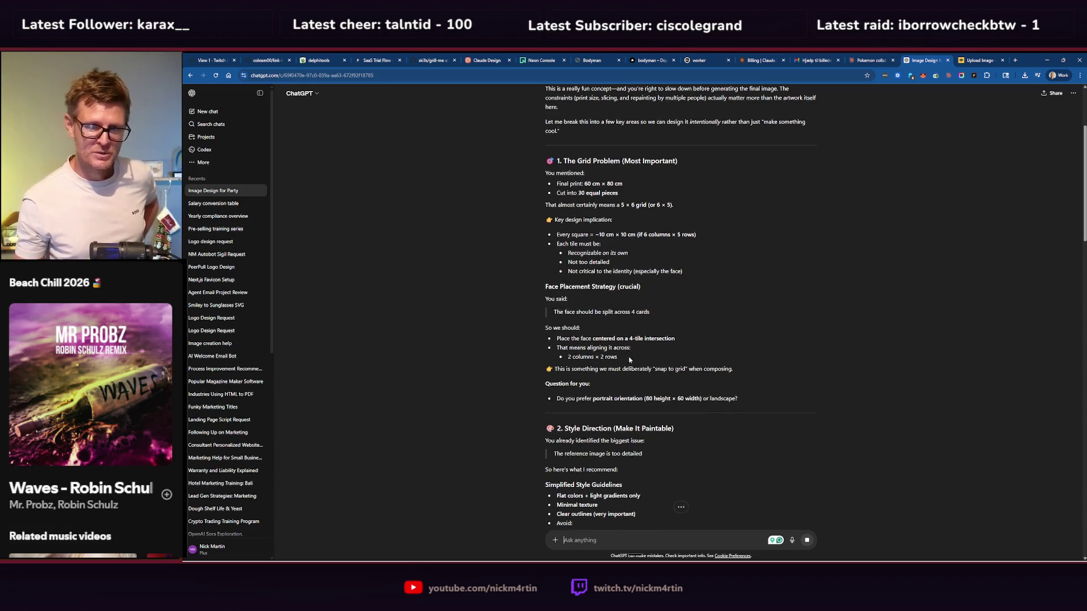
scroll(646, 317, "down", 2)
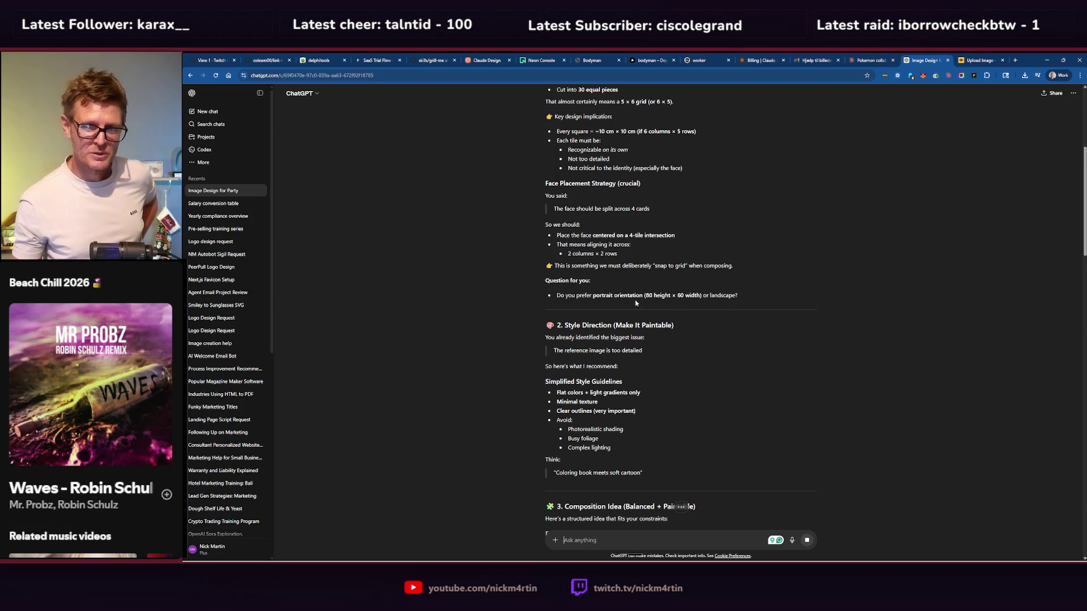
scroll(775, 293, "up", 4)
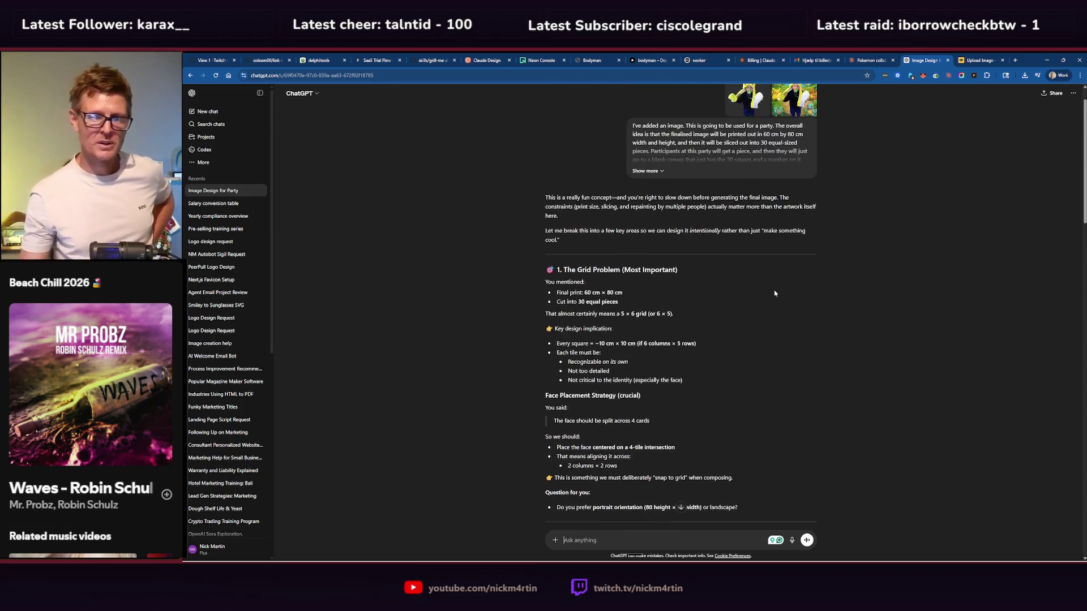
type("1.")
scroll(685, 392, "down", 1)
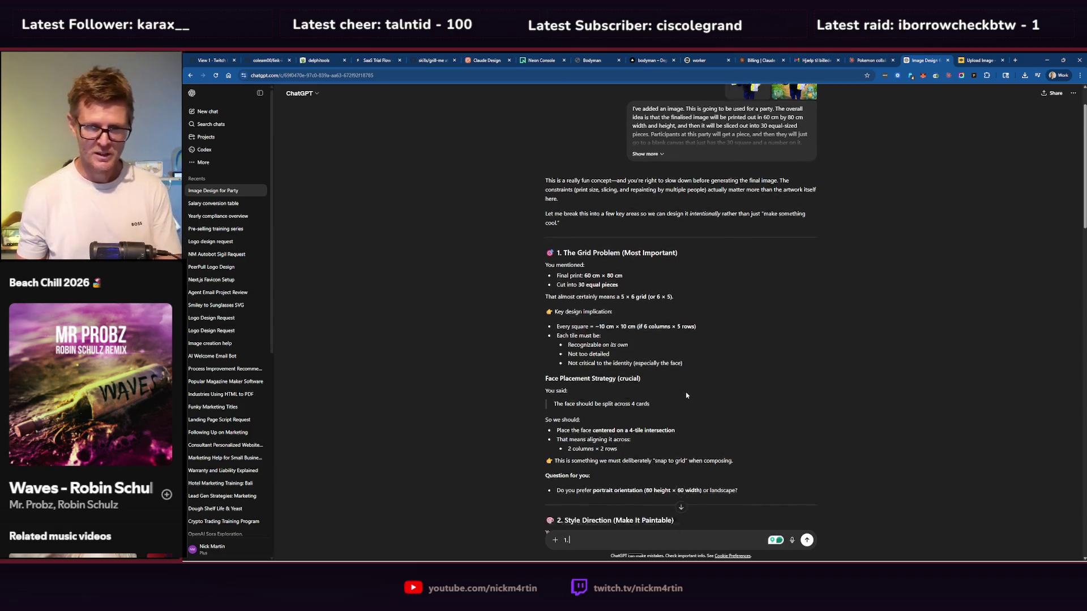
scroll(685, 392, "up", 1)
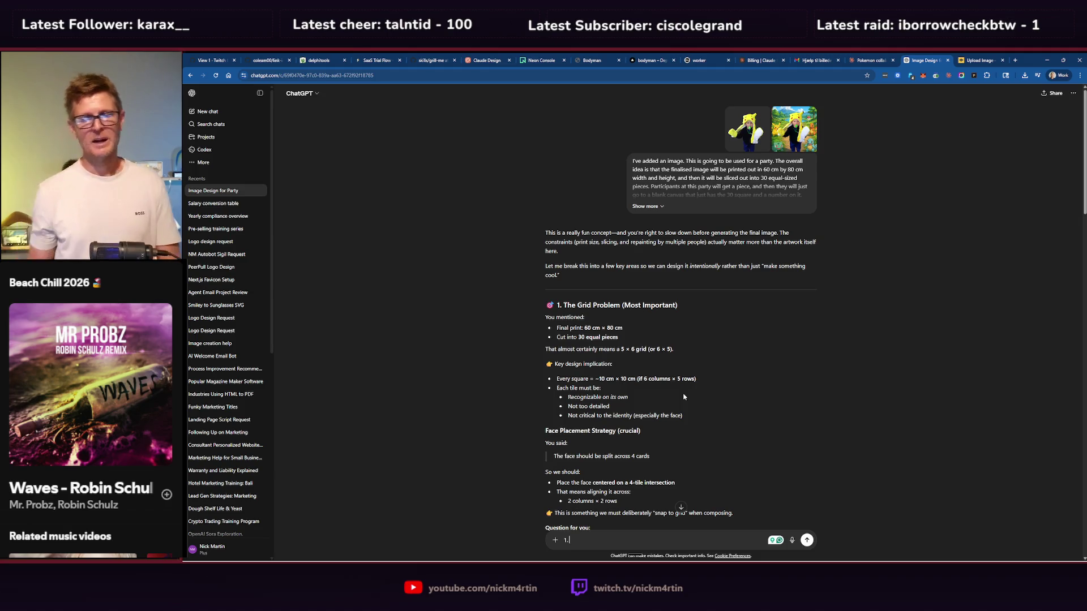
key("alt+Tab")
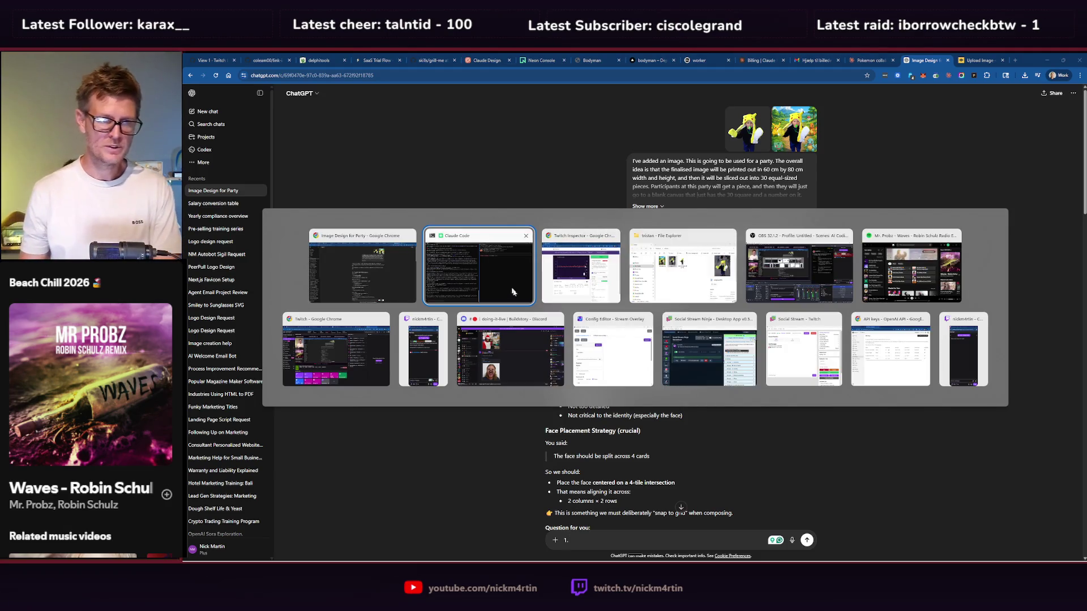
left_click(516, 291)
scroll(516, 291, "up", 10)
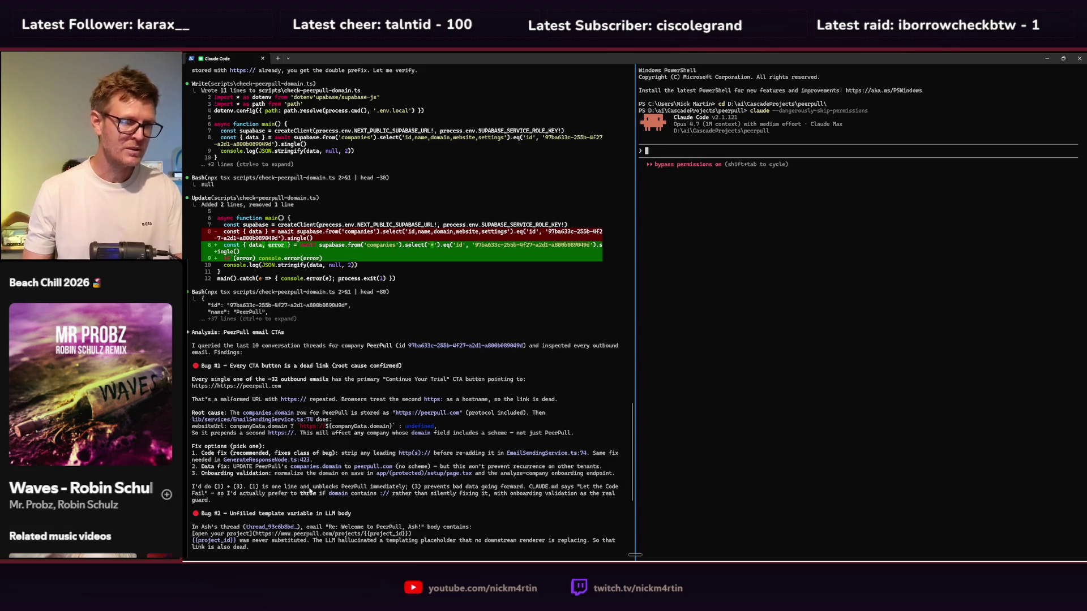
scroll(423, 449, "up", 5)
scroll(425, 447, "up", 19)
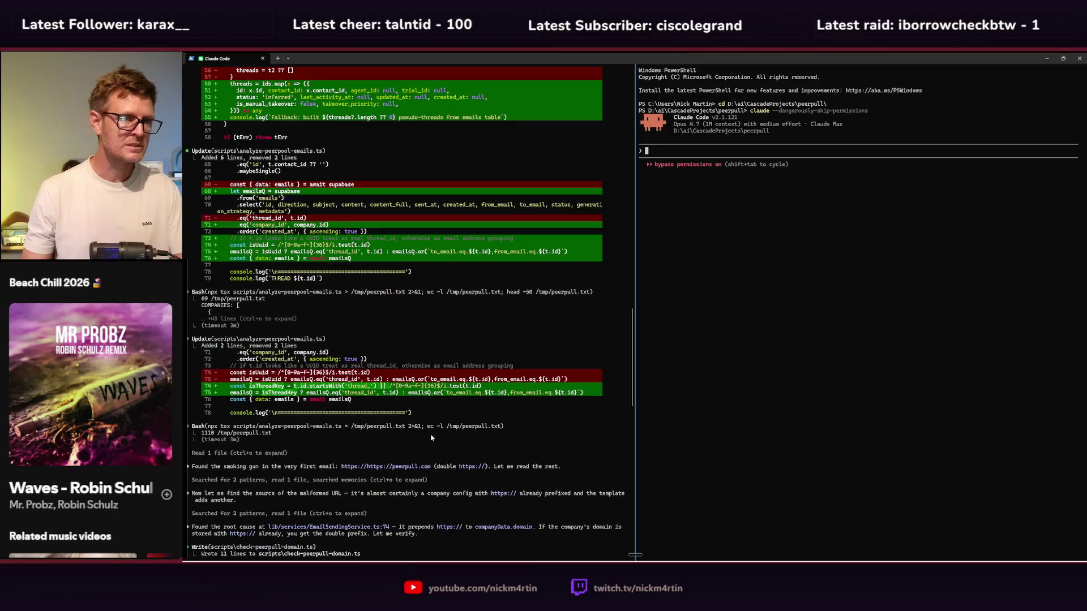
scroll(431, 437, "down", 20)
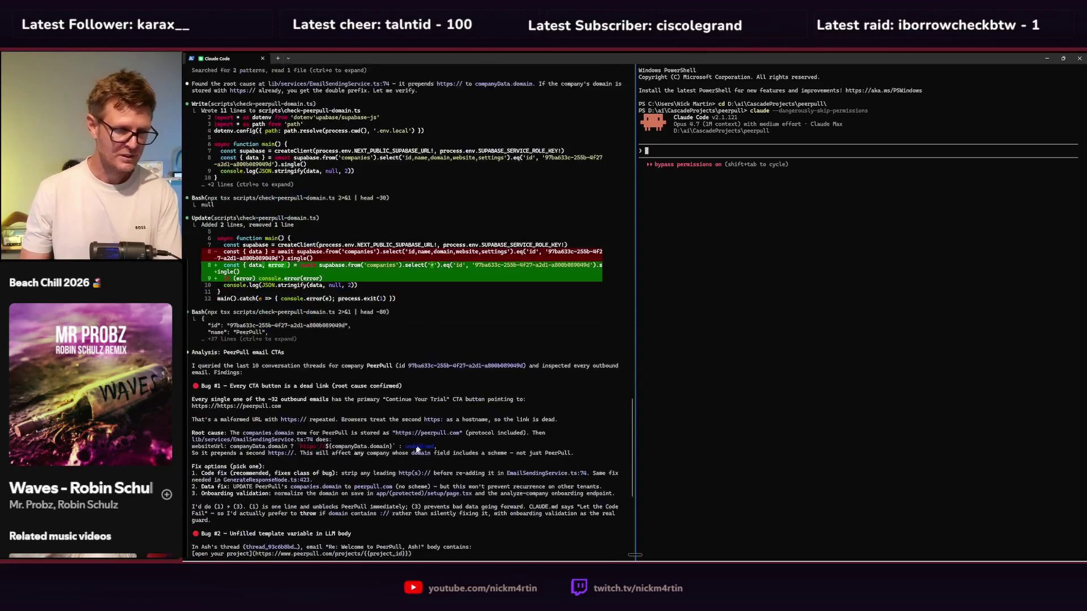
scroll(392, 456, "down", 5)
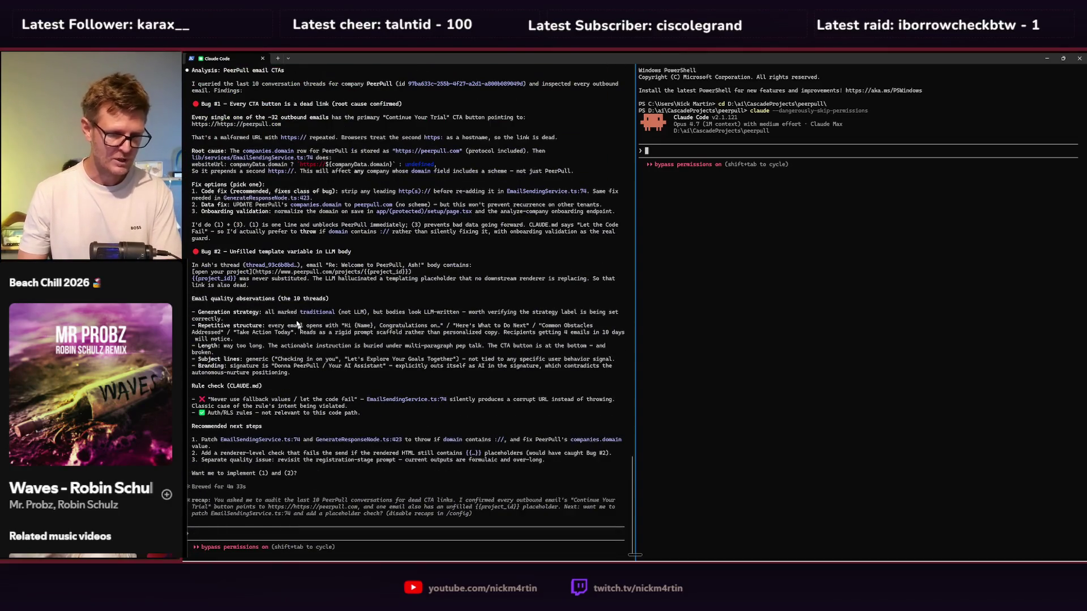
key("alt+Tab")
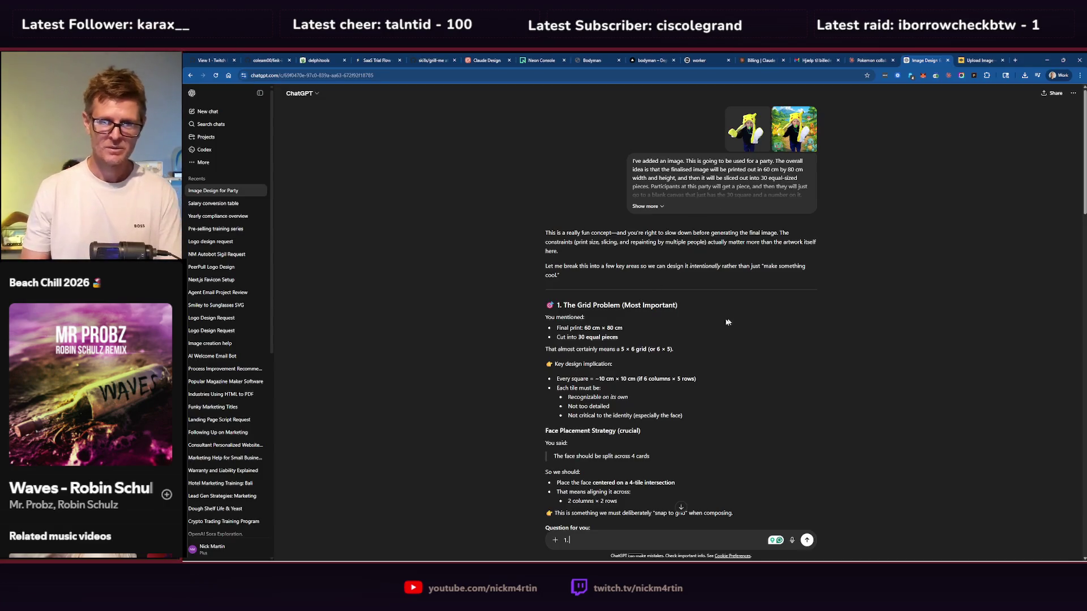
Answer 'portrait' as the first reply and start line '2.'.
scroll(679, 352, "down", 3)
scroll(736, 374, "up", 3)
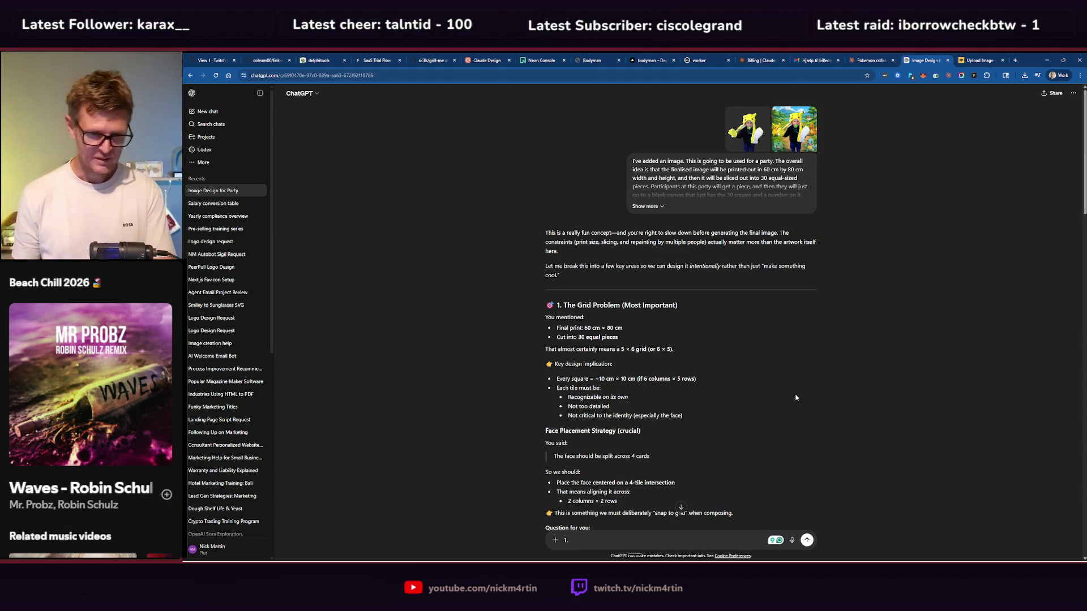
type("portrait")
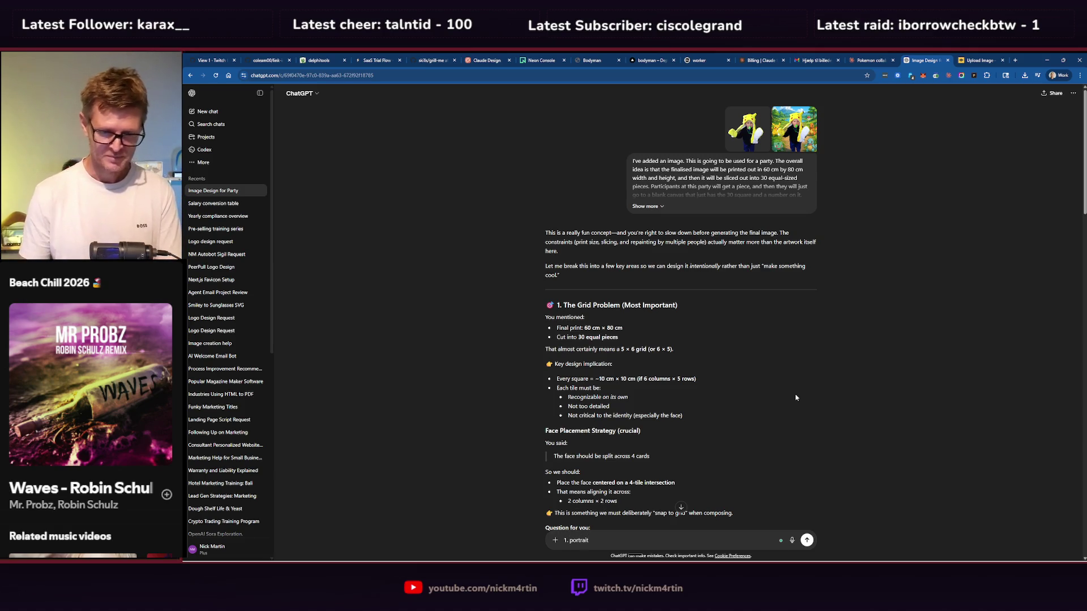
key("shift+Return")
type("2.")
Answer 'agree' for the second question and open a third answer line.
scroll(667, 355, "down", 3)
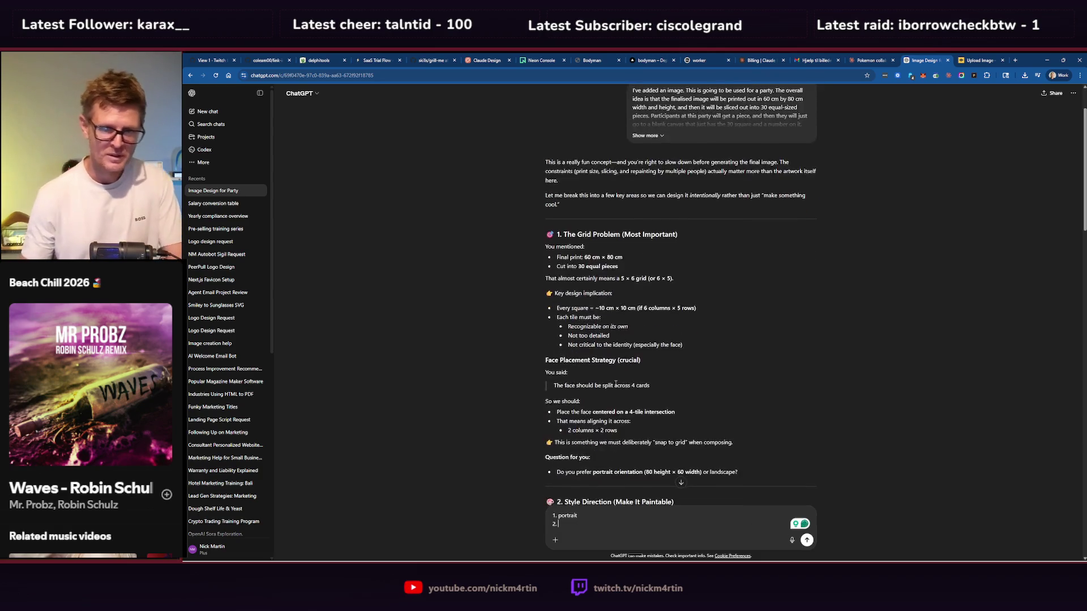
scroll(667, 354, "down", 1)
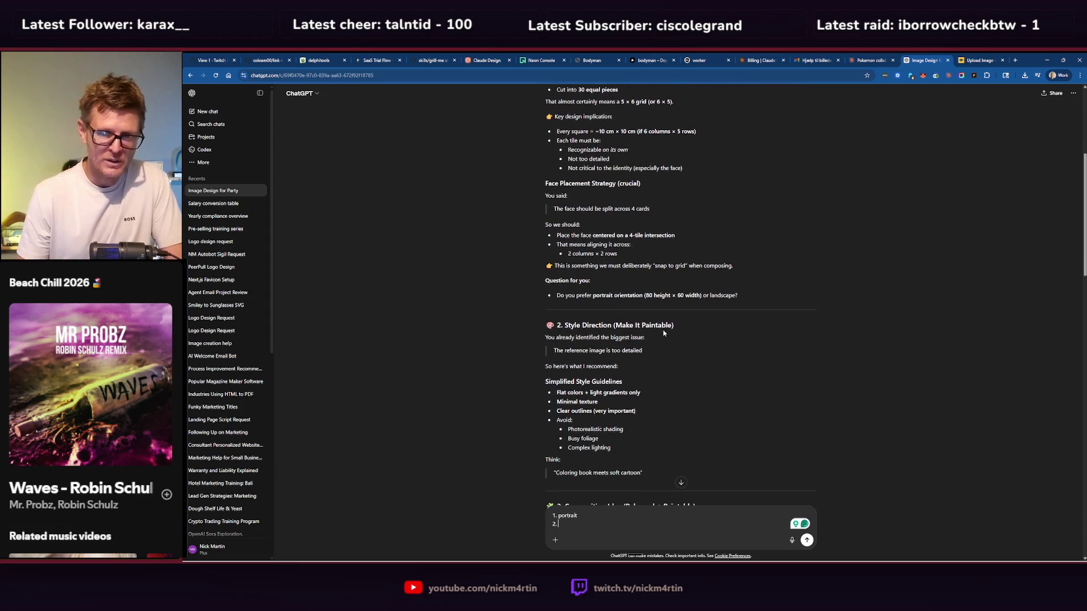
scroll(664, 334, "down", 2)
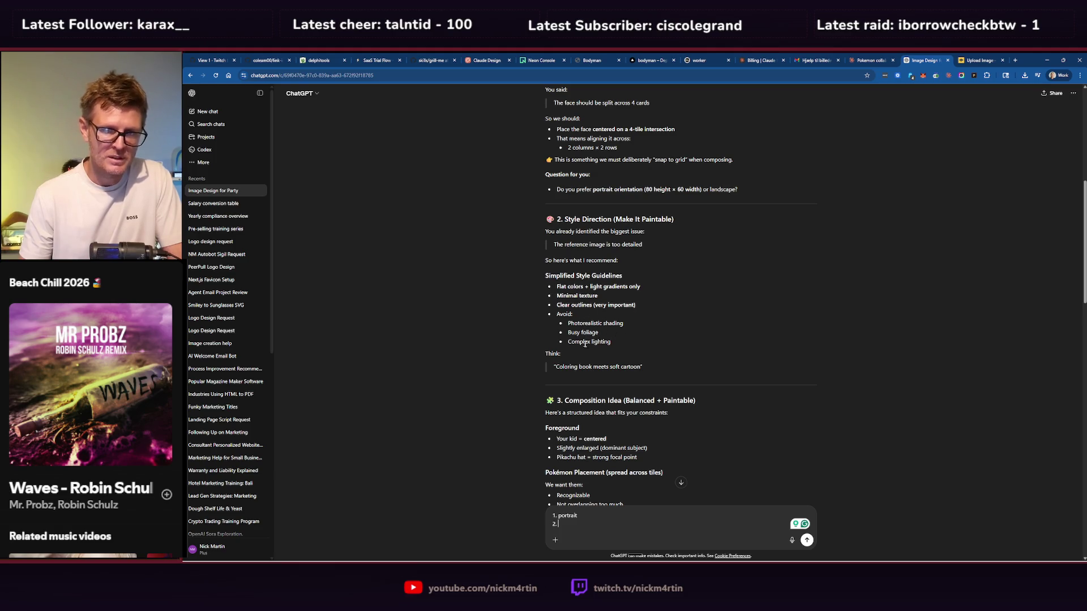
scroll(646, 298, "down", 3)
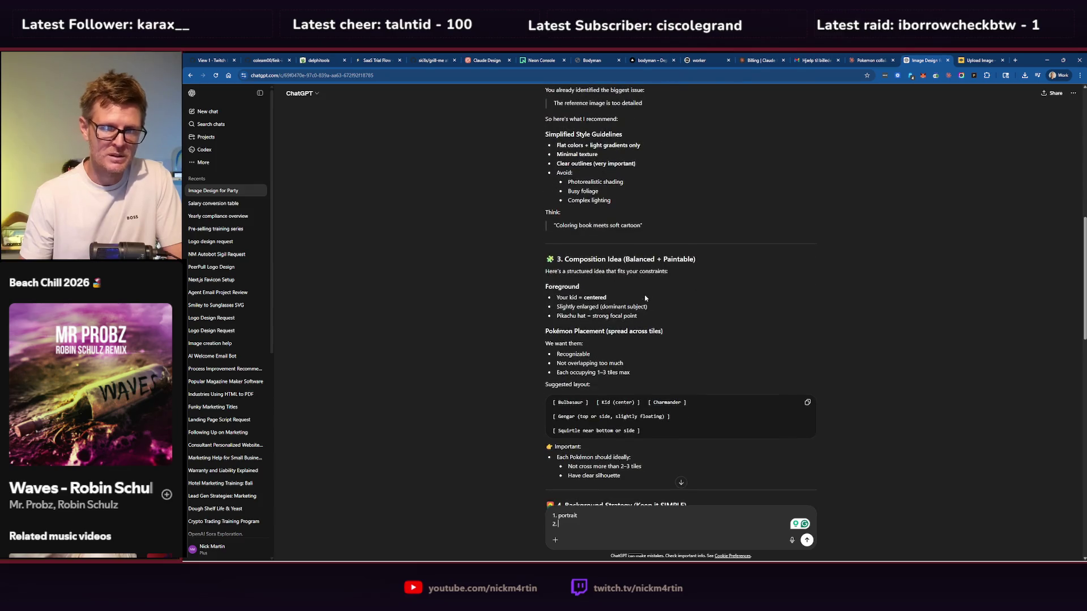
scroll(640, 283, "up", 3)
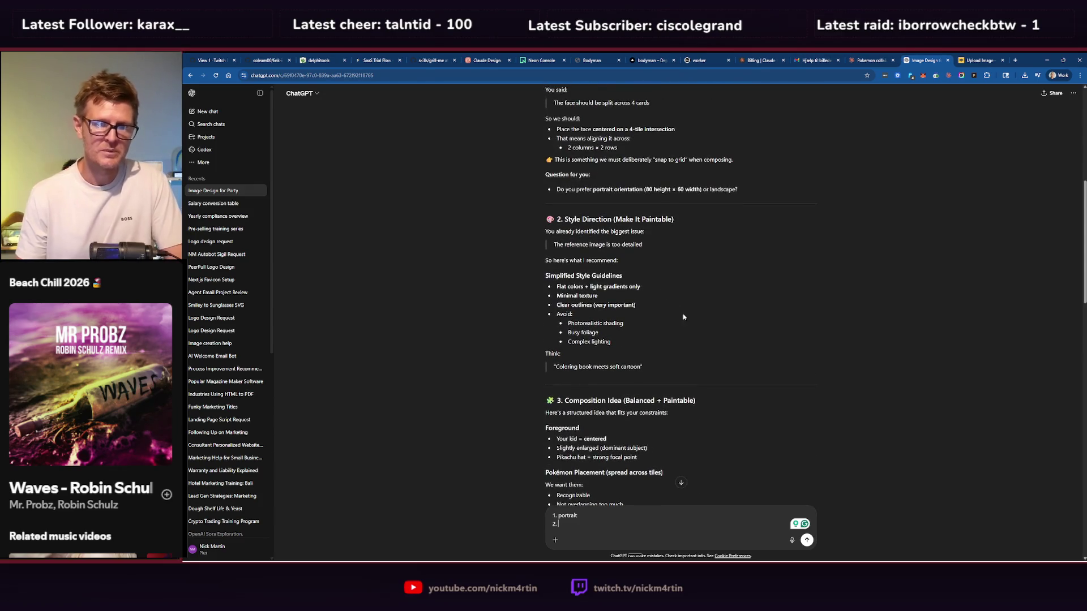
type("agree")
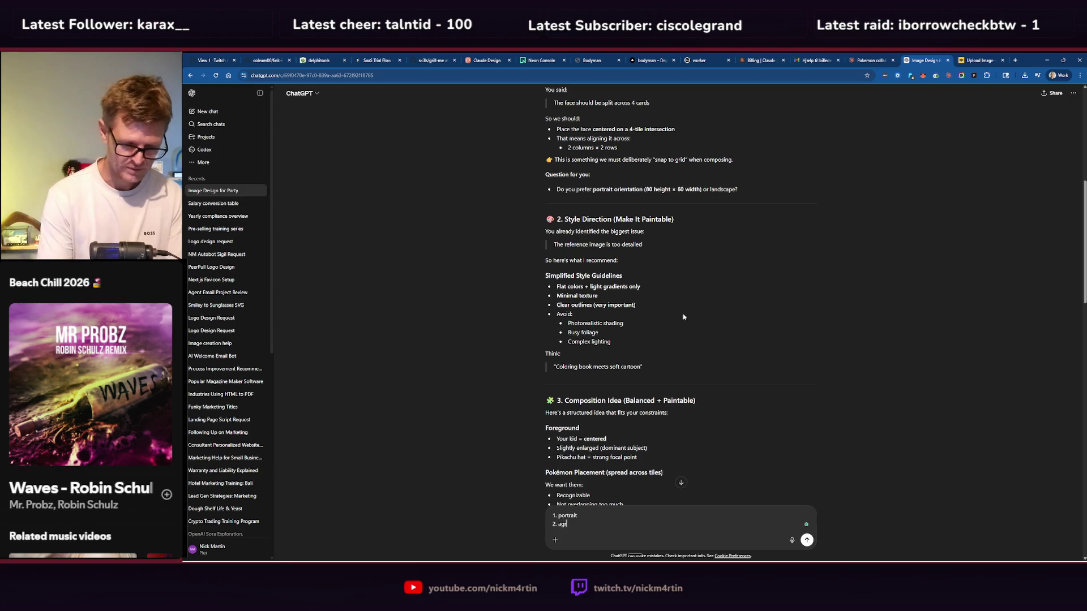
key("shift+Return")
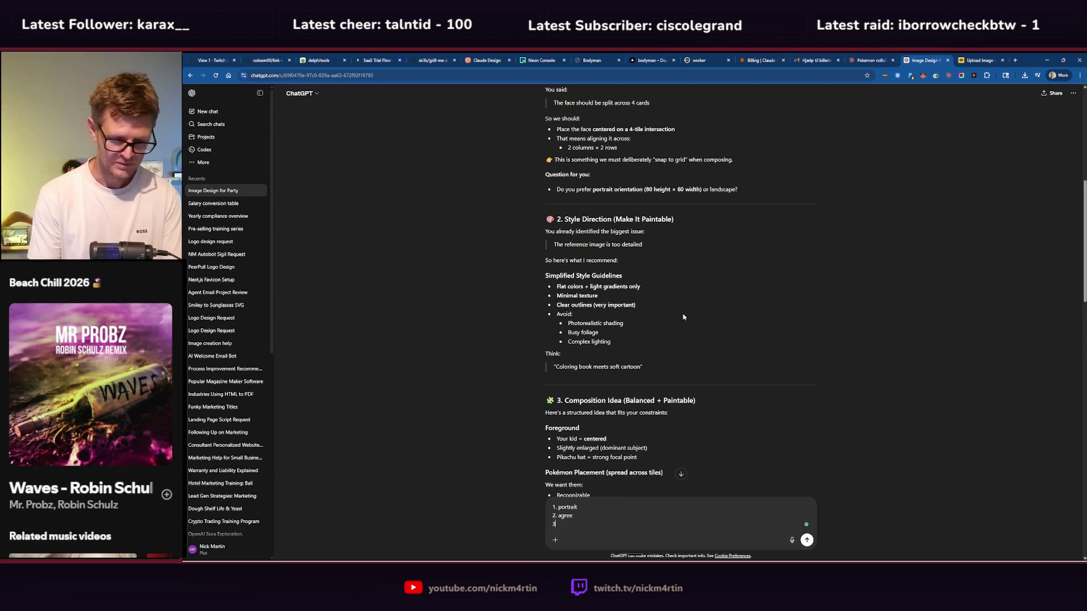
scroll(683, 317, "down", 3)
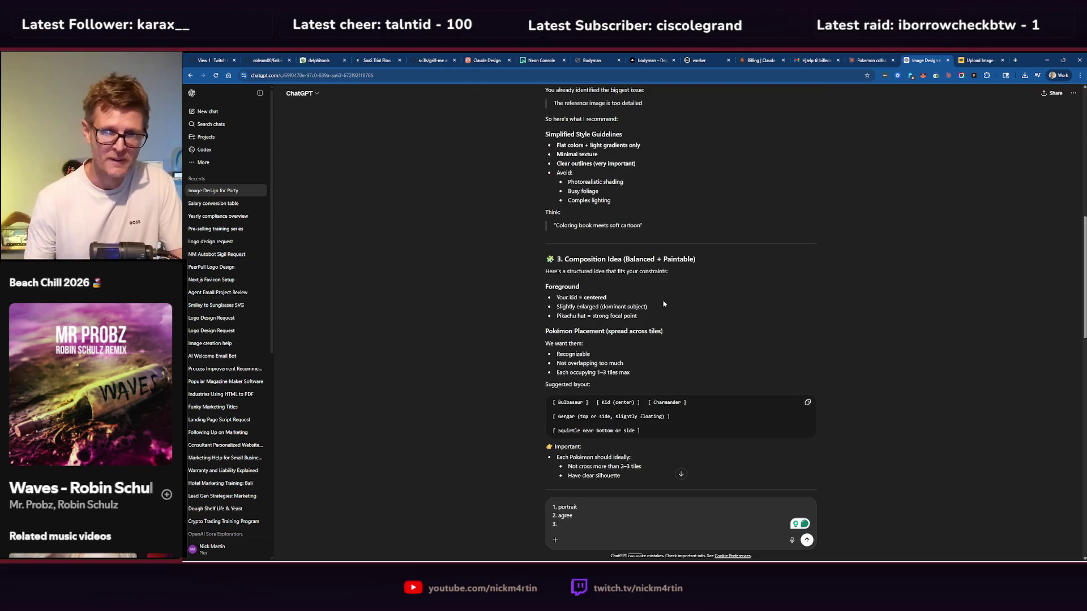
scroll(727, 279, "down", 2)
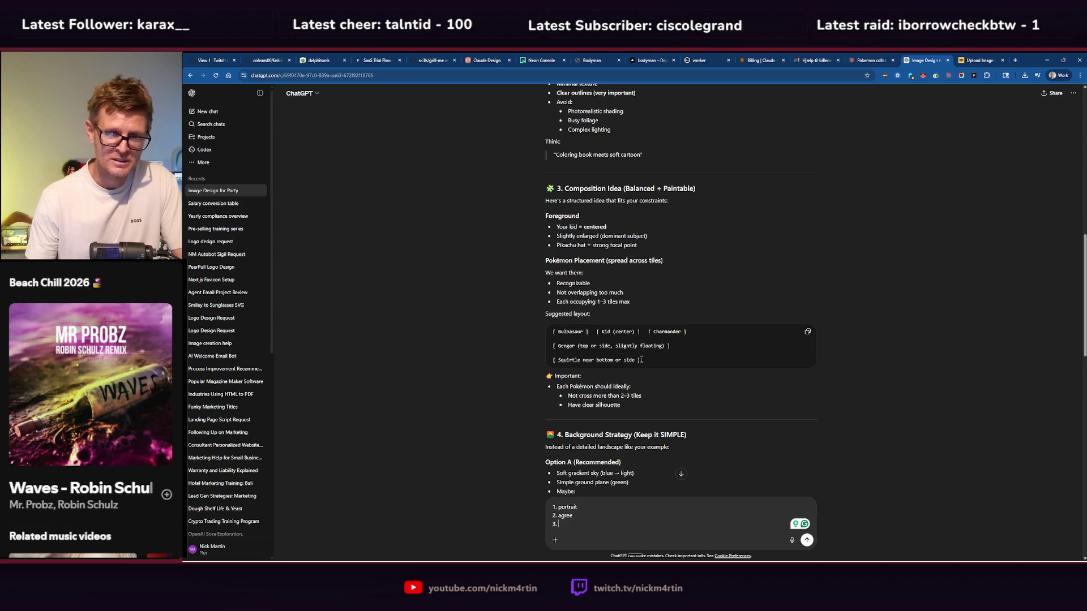
scroll(681, 402, "down", 2)
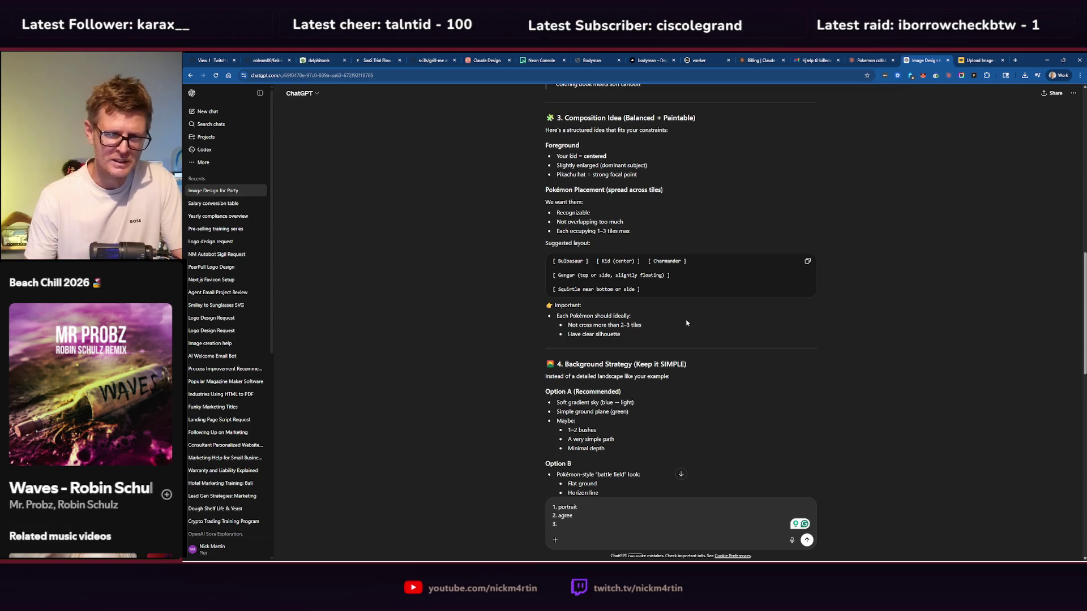
scroll(687, 323, "down", 2)
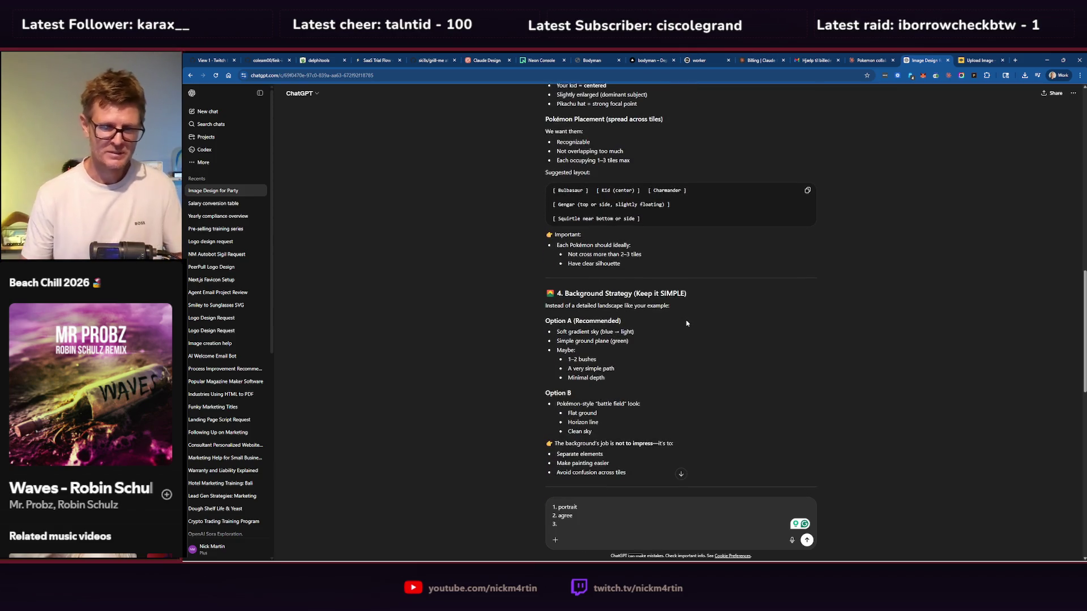
Answer 'agree' for question 3 and start line '4.'.
type("agre")
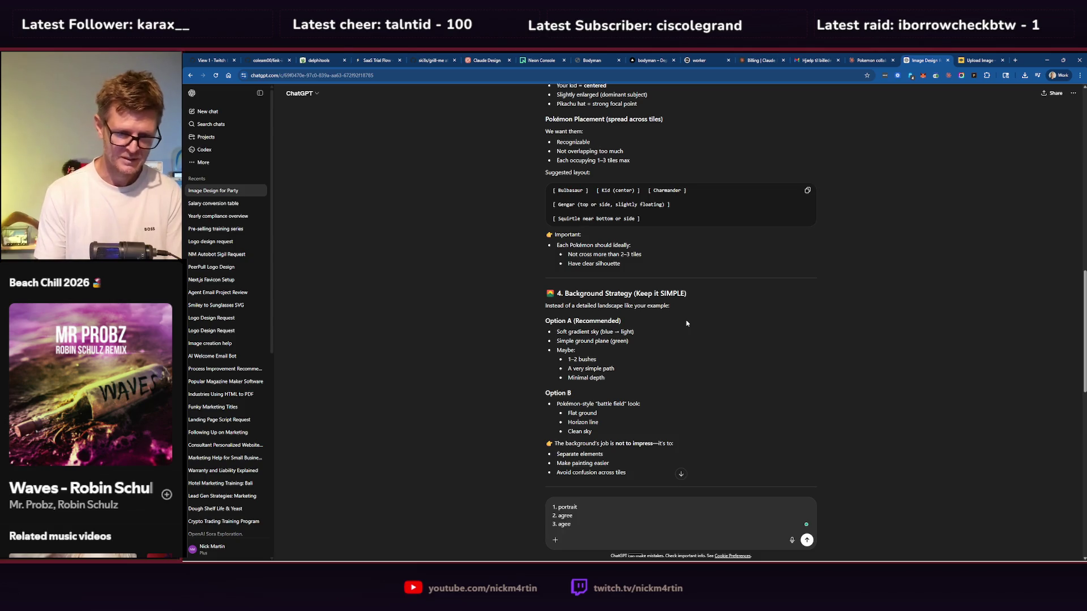
type("e")
key("shift+Return")
type("4.")
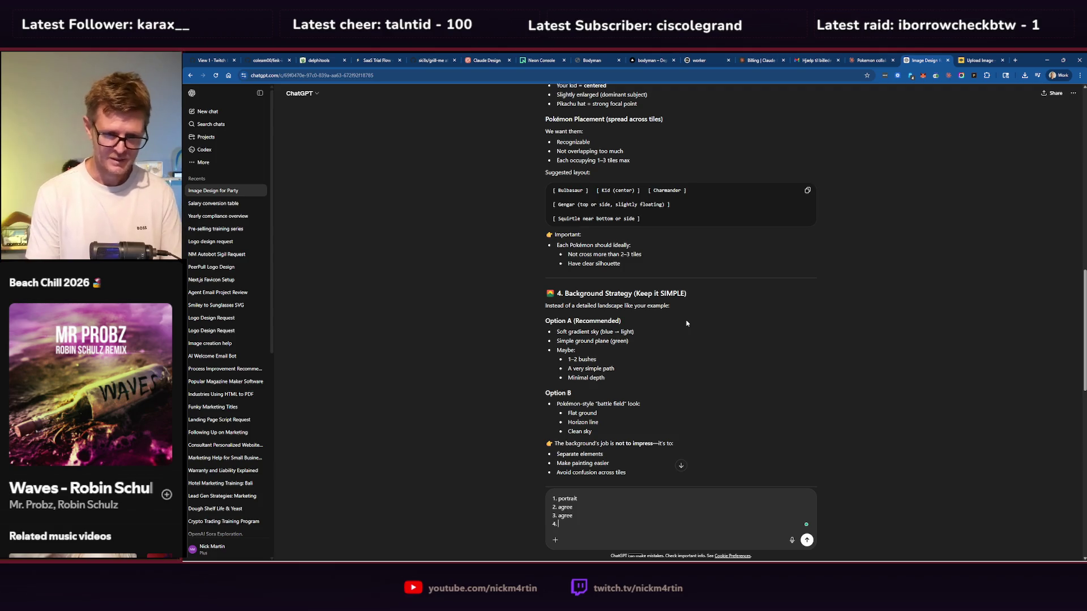
scroll(733, 292, "down", 2)
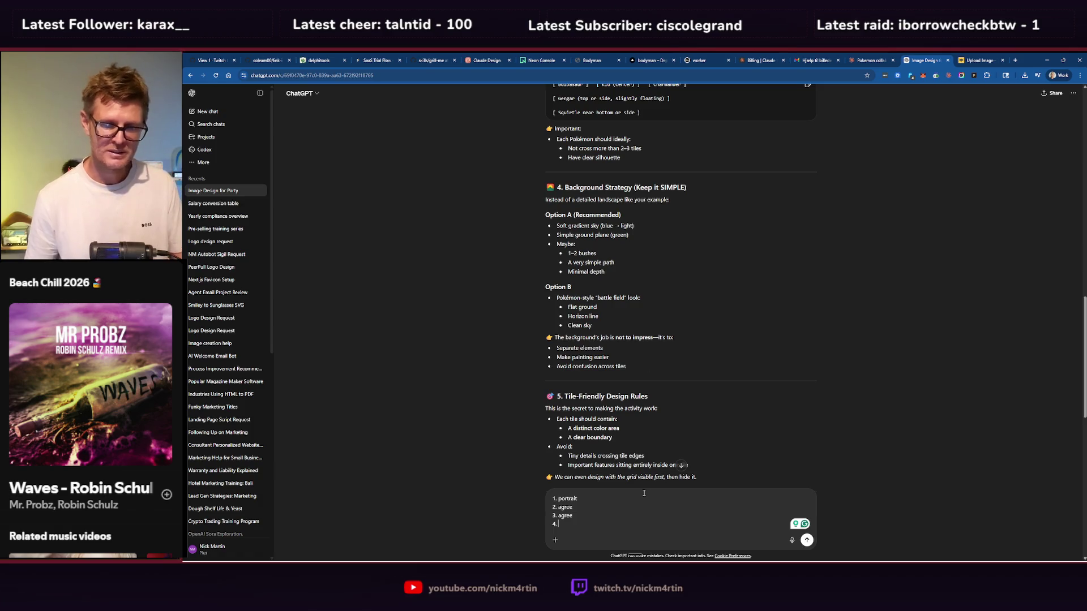
Answer 'a first' for question 4, open a fifth line, then switch to Claude Code.
type("FIRST")
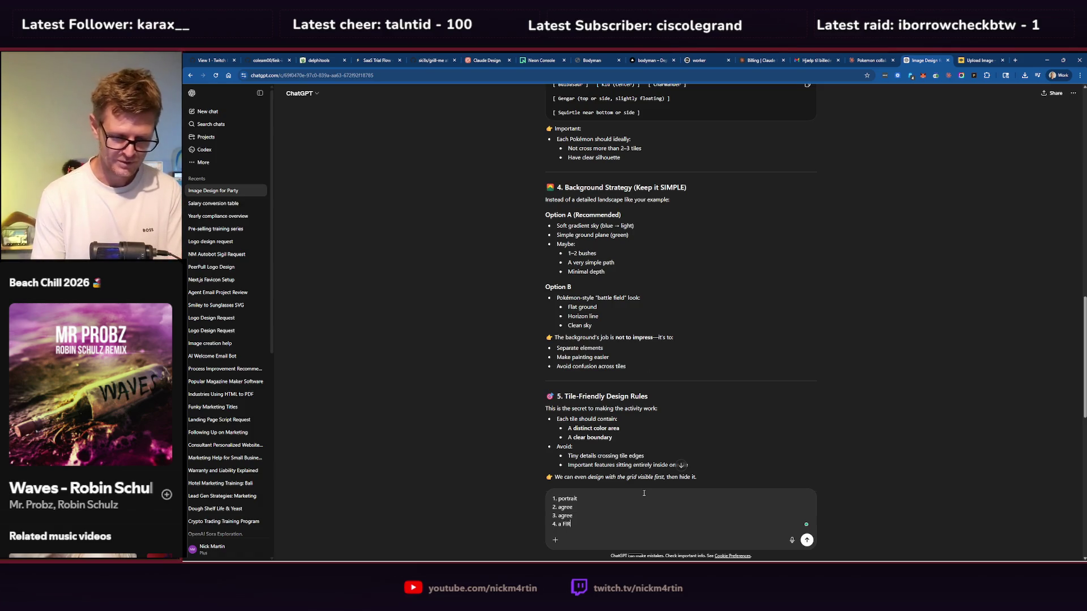
key("BackSpace")
key("BackSpace")
key("BackSpace")
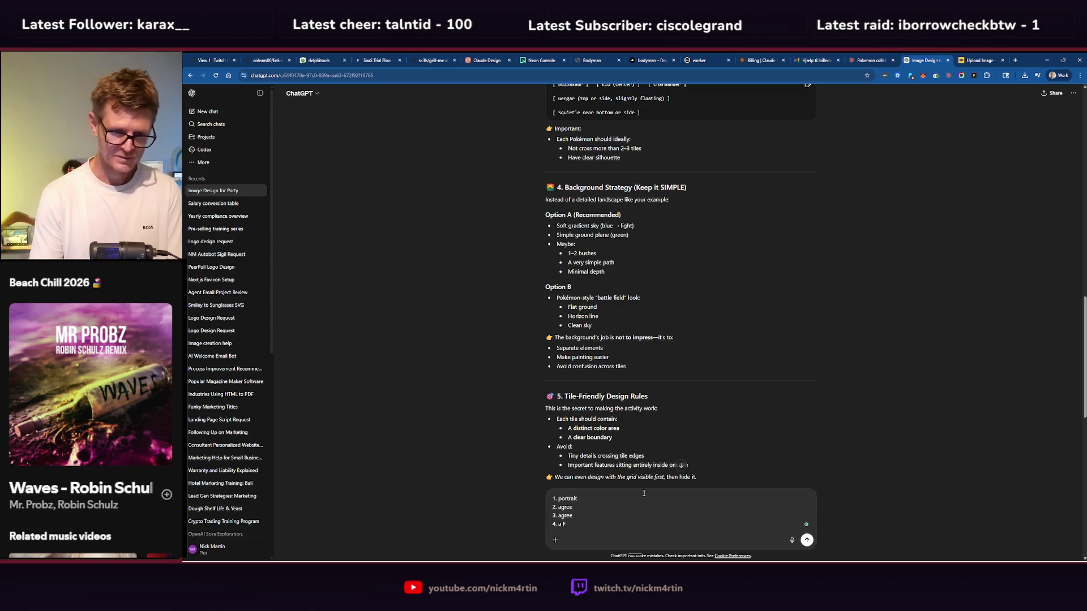
type("irst")
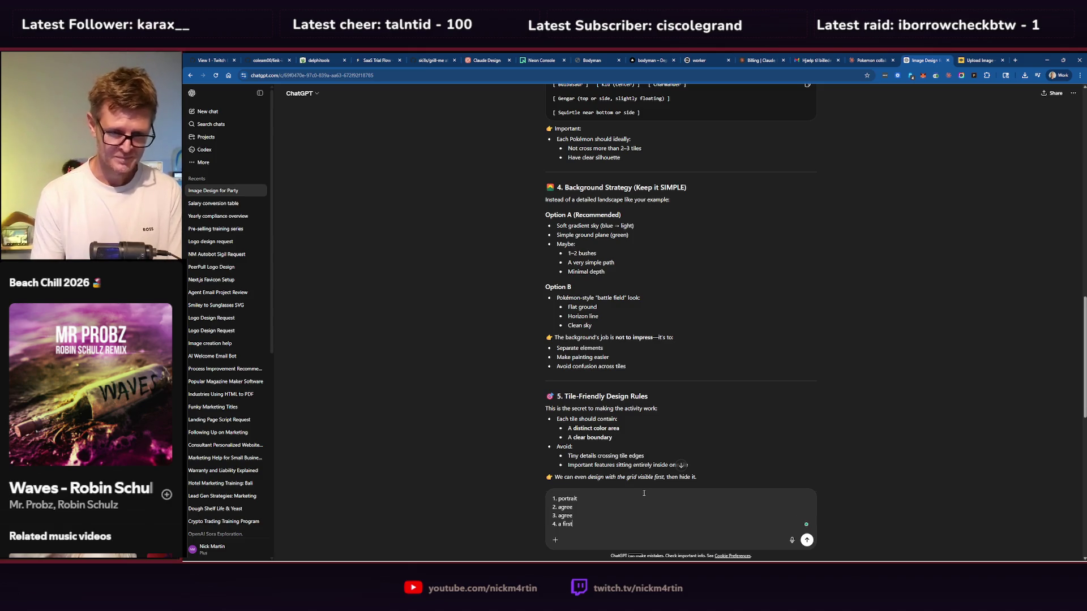
key("shift+Return")
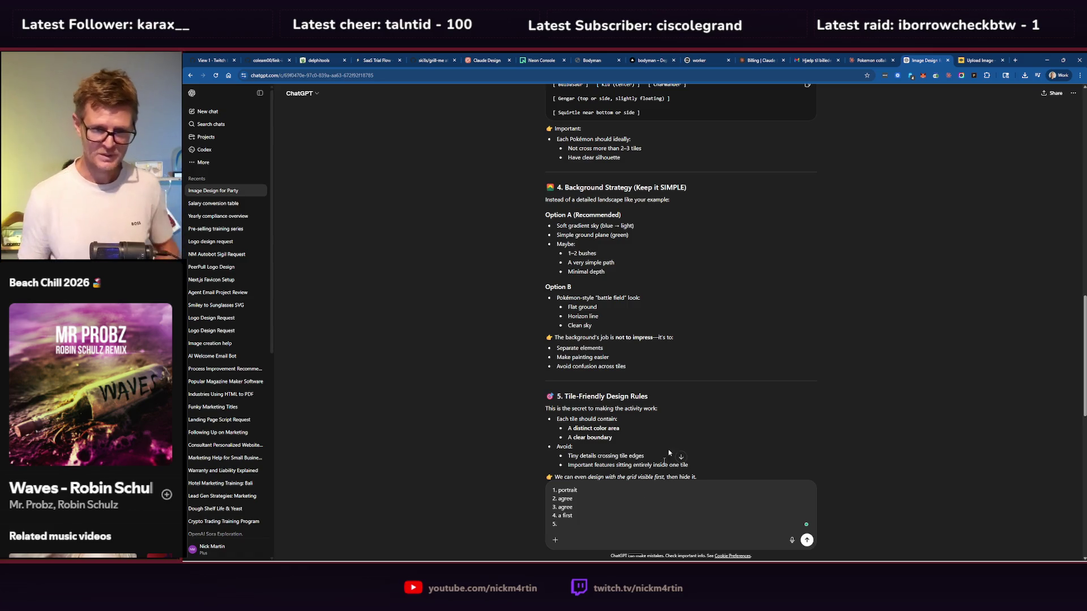
scroll(746, 328, "down", 3)
scroll(750, 266, "down", 1)
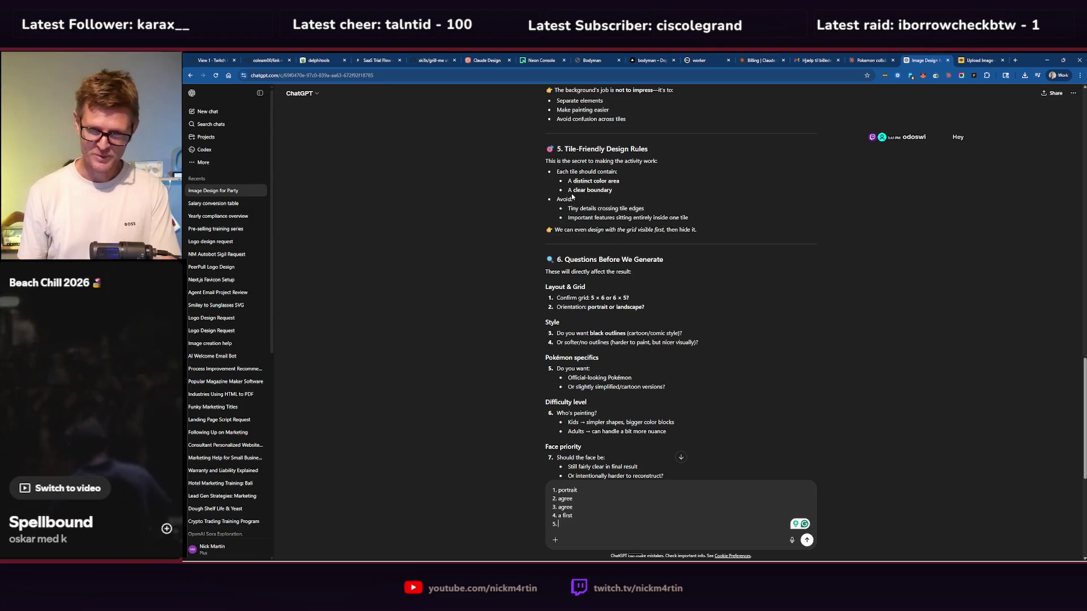
scroll(809, 280, "down", 2)
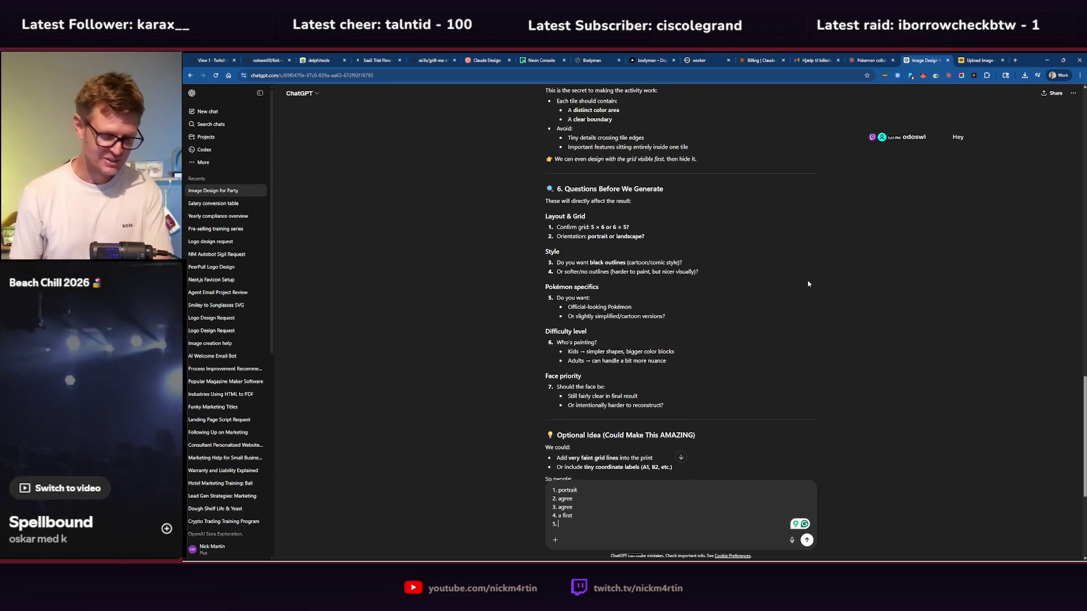
key("alt+Tab")
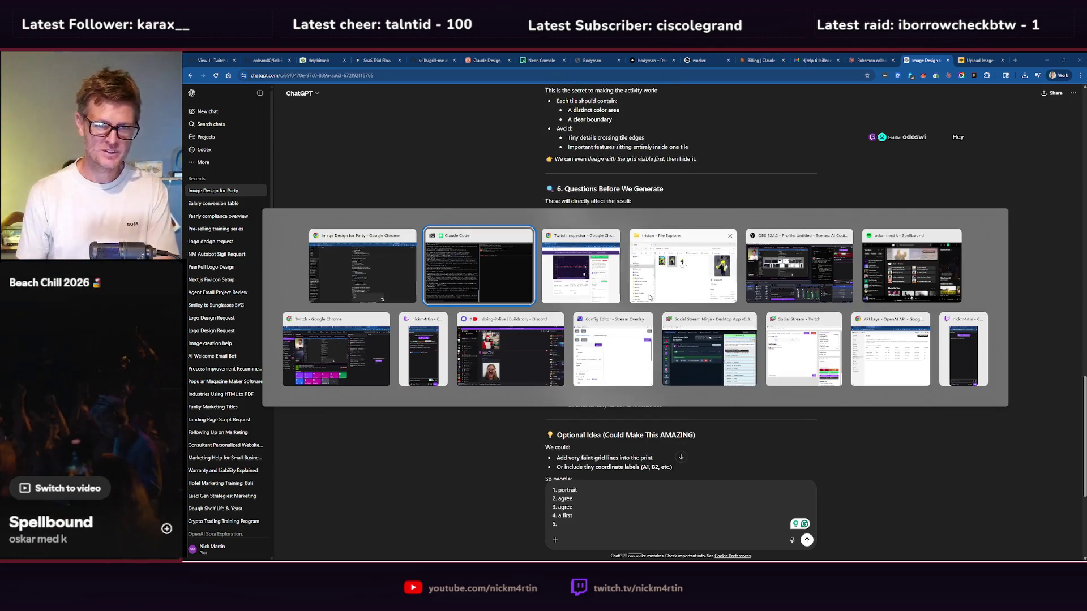
Scroll back over Claude Code's PeerPull email-link audit findings.
scroll(405, 328, "up", 3)
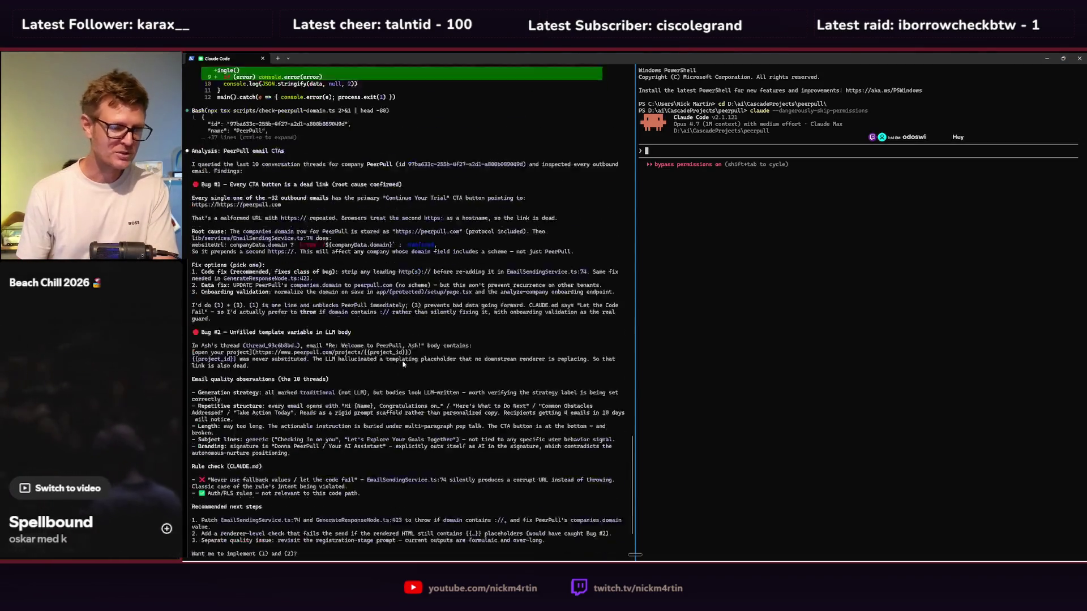
scroll(385, 374, "down", 3)
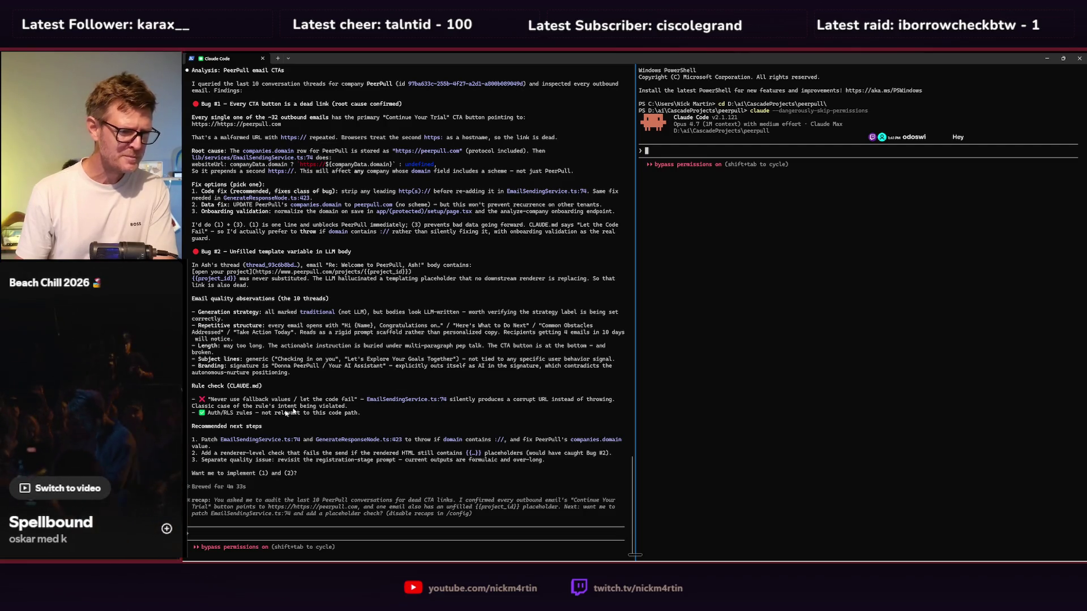
scroll(303, 408, "up", 20)
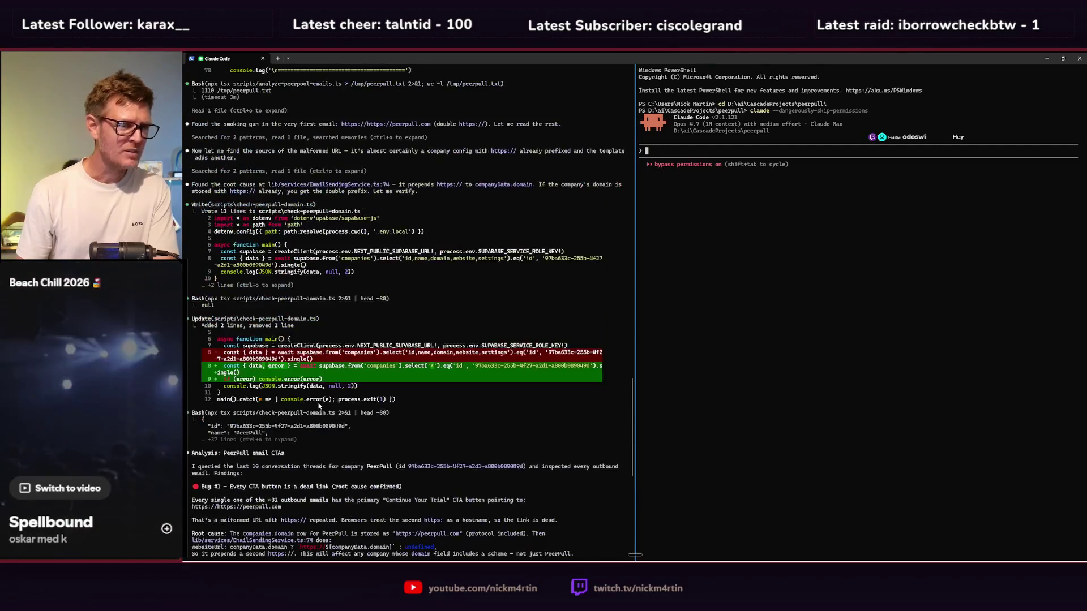
scroll(340, 262, "up", 3)
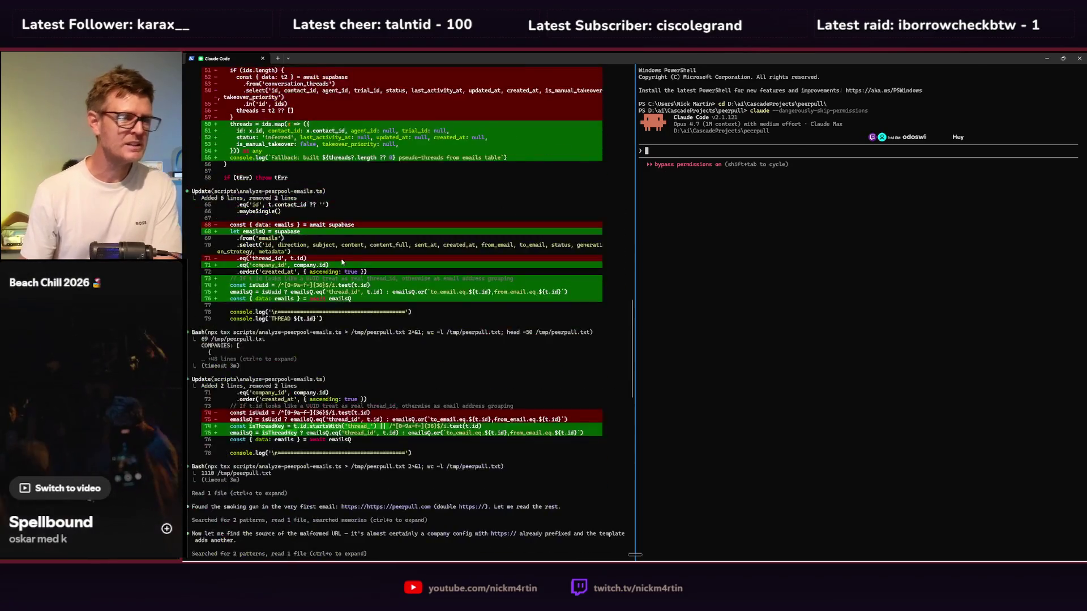
scroll(327, 260, "down", 20)
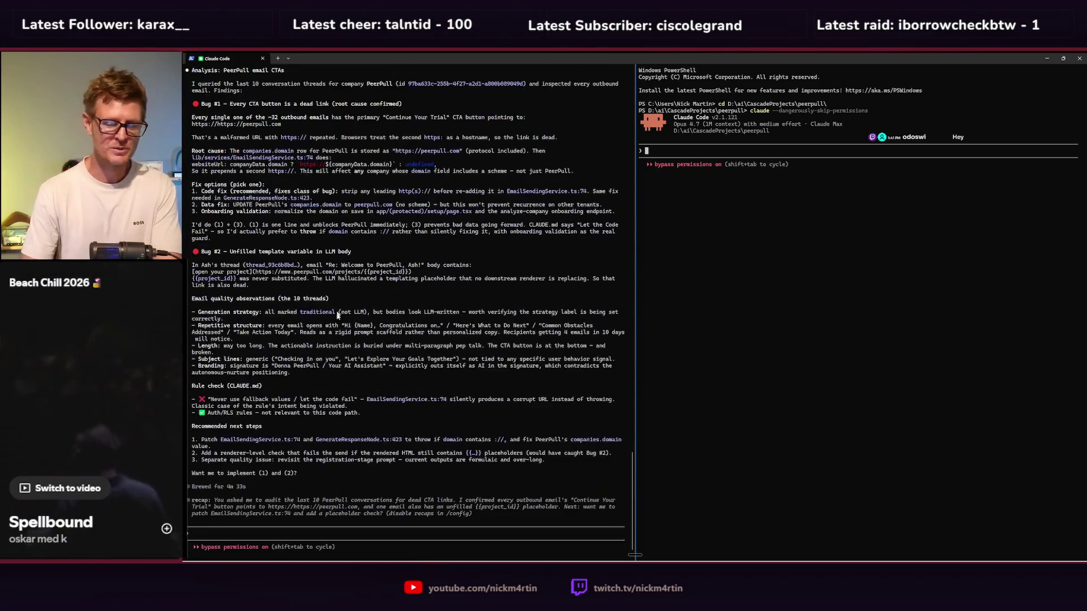
Close the tristan File Explorer window and return to the ChatGPT conversation.
key("alt+Tab")
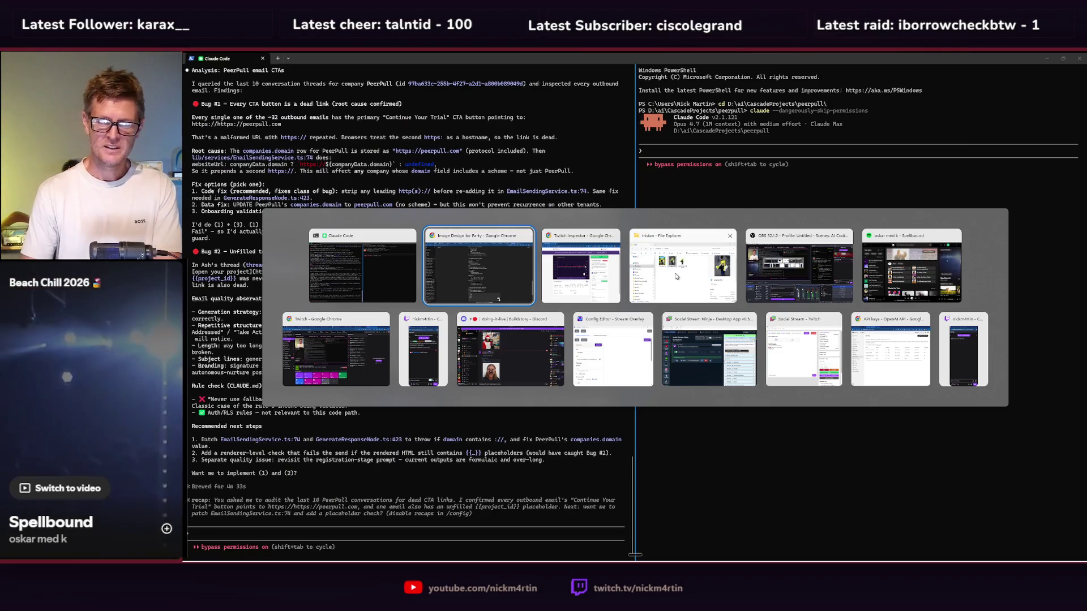
left_click(679, 263)
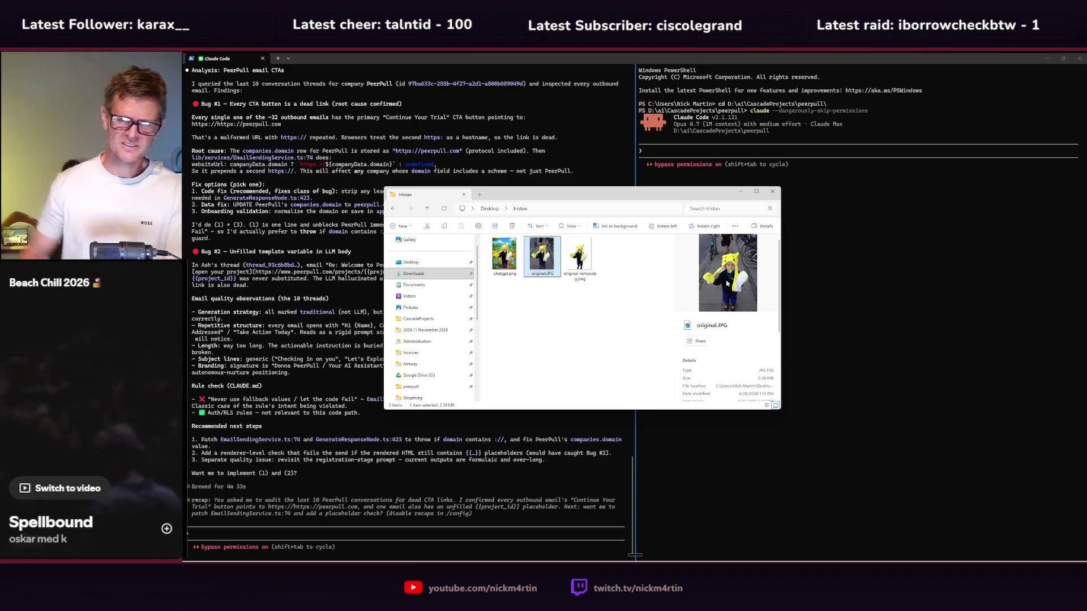
key("alt+F4")
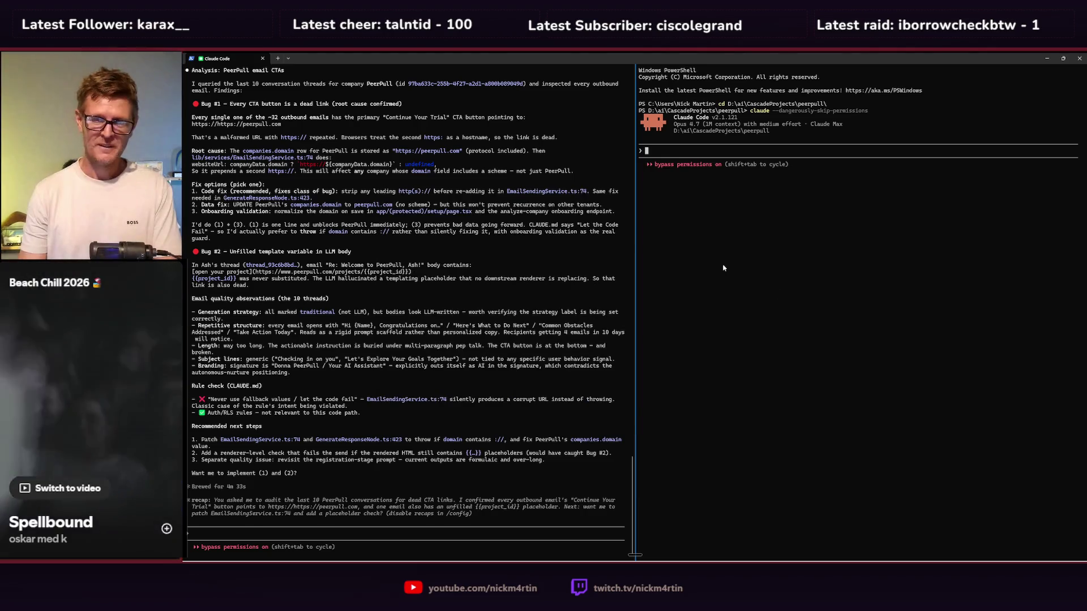
key("alt+Tab")
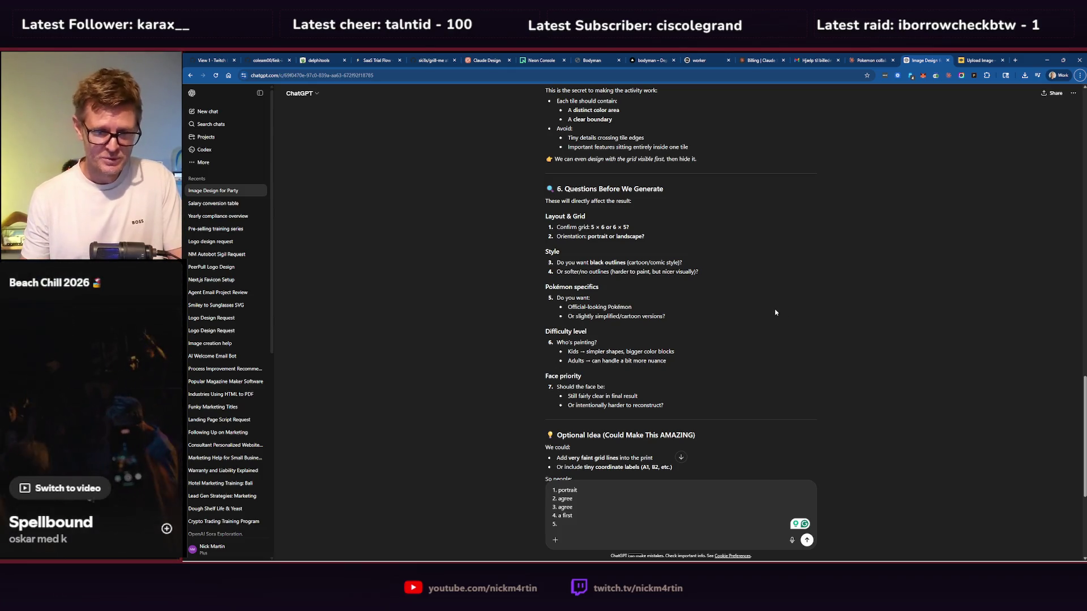
Answer 'good' for question 5 and start a sixth line.
scroll(770, 309, "down", 2)
scroll(747, 306, "up", 3)
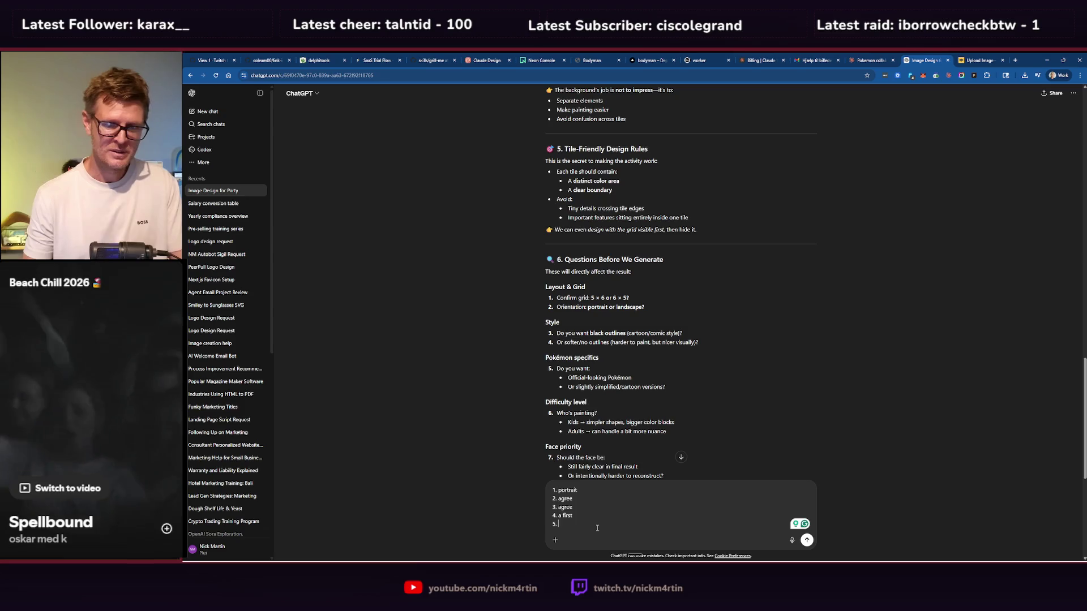
type("good")
key("shift+Return")
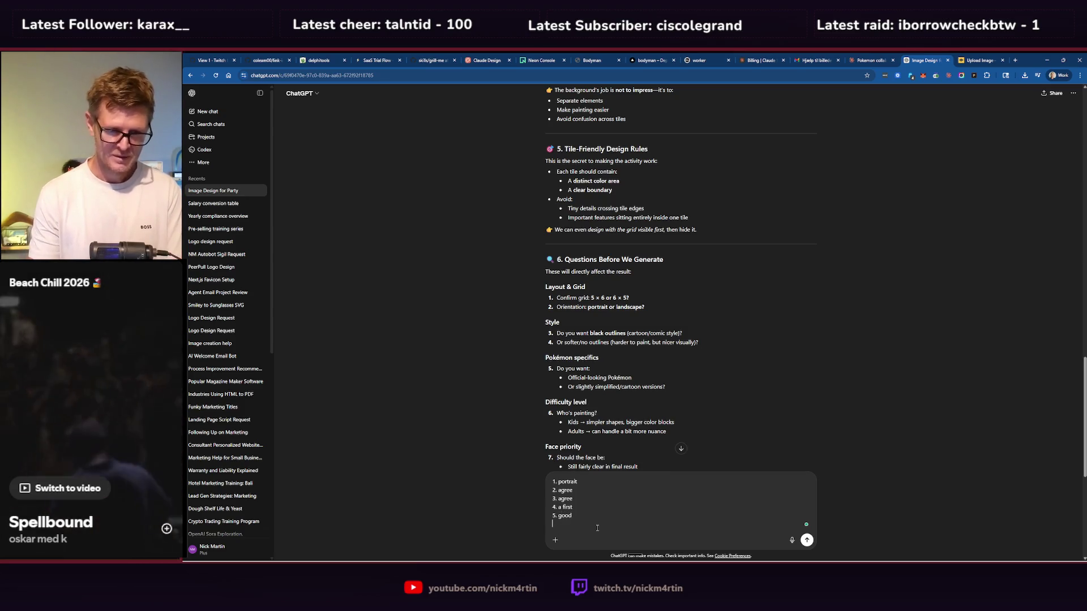
type("6.")
scroll(630, 392, "down", 5)
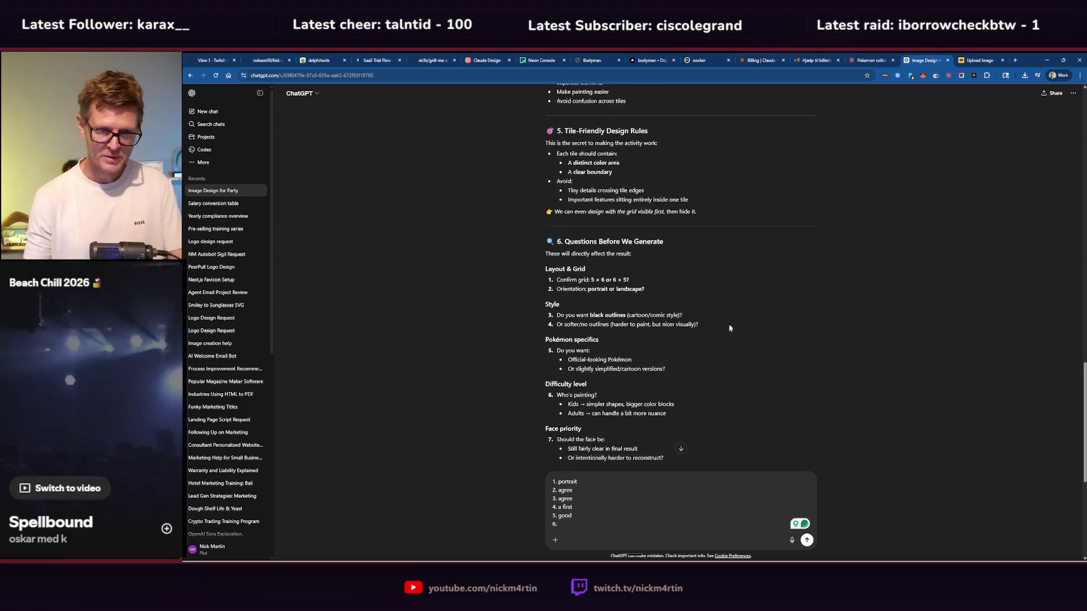
scroll(736, 328, "up", 5)
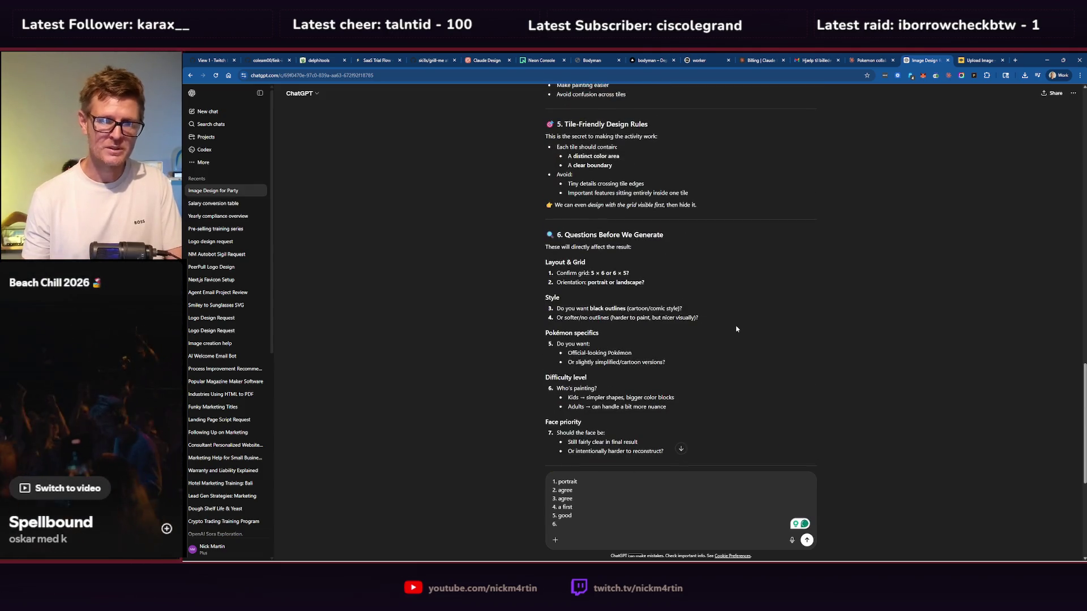
scroll(744, 308, "down", 1)
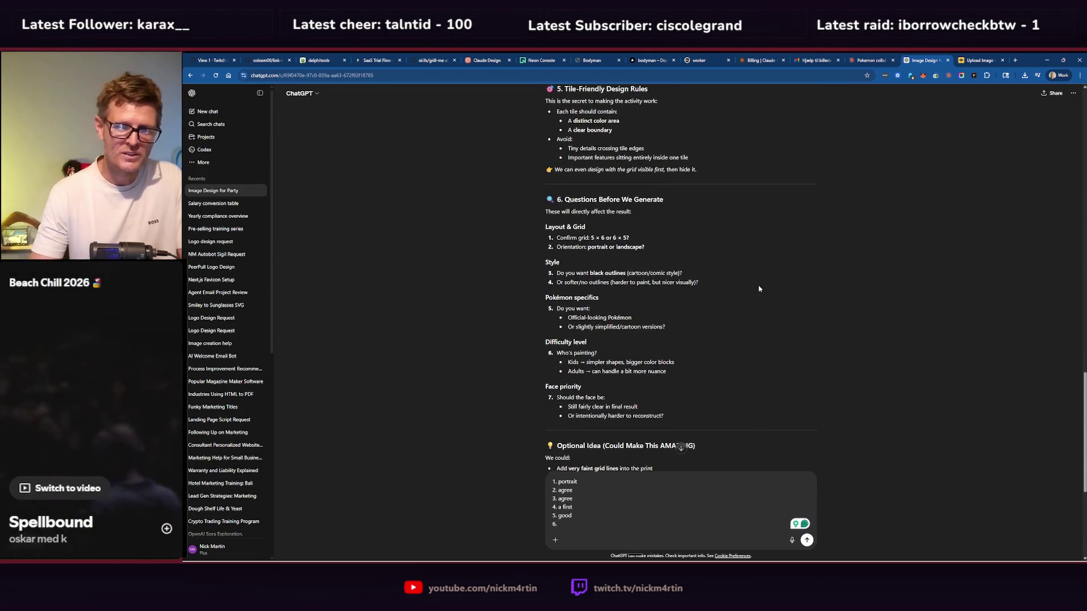
scroll(770, 266, "down", 2)
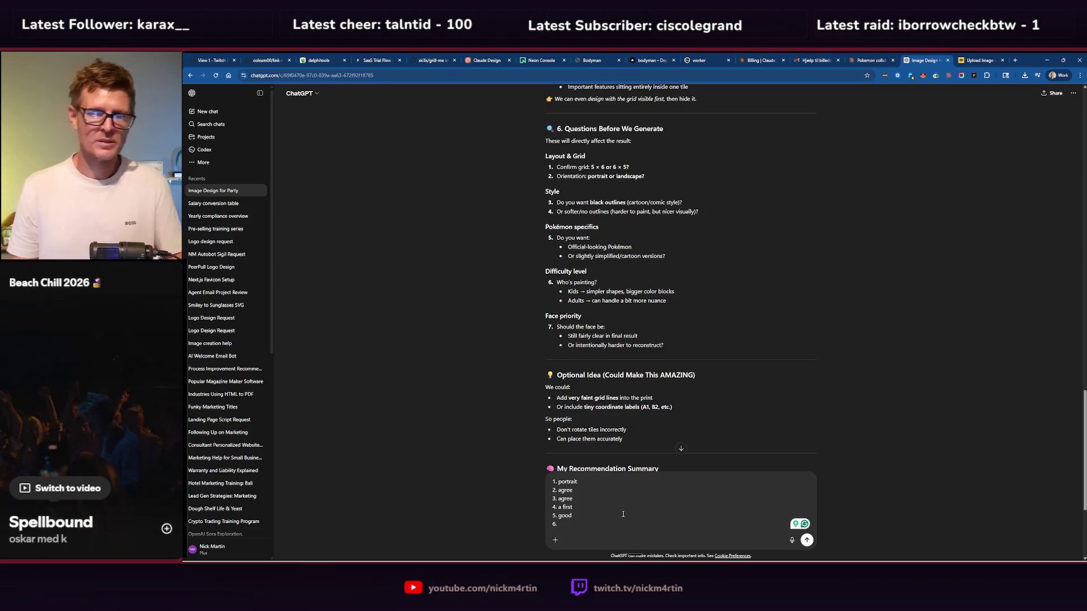
Head line 6 'Questions' and answer '1) i think grid 5x6 thats width/height right?' and '2) portrait'.
key("BackSpace")
type("Questions:")
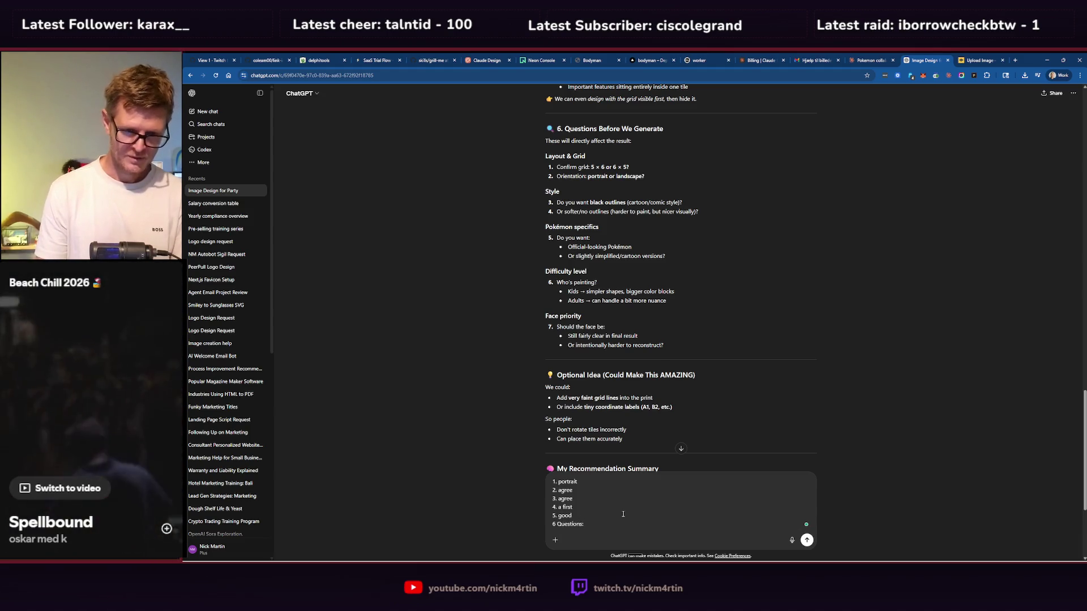
key("shift+Return")
type("1)")
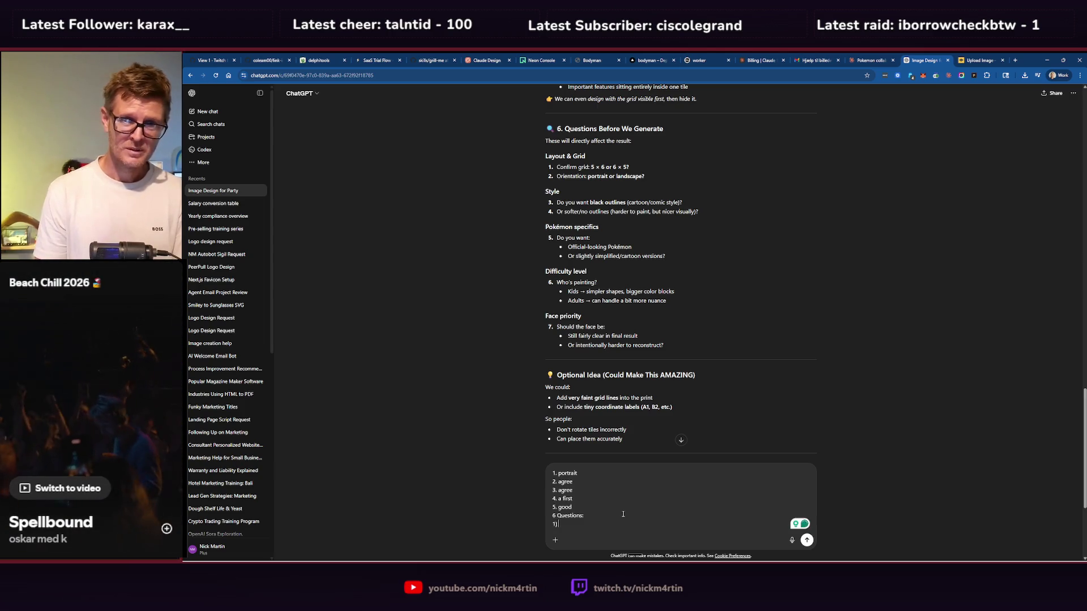
type(" i think gri")
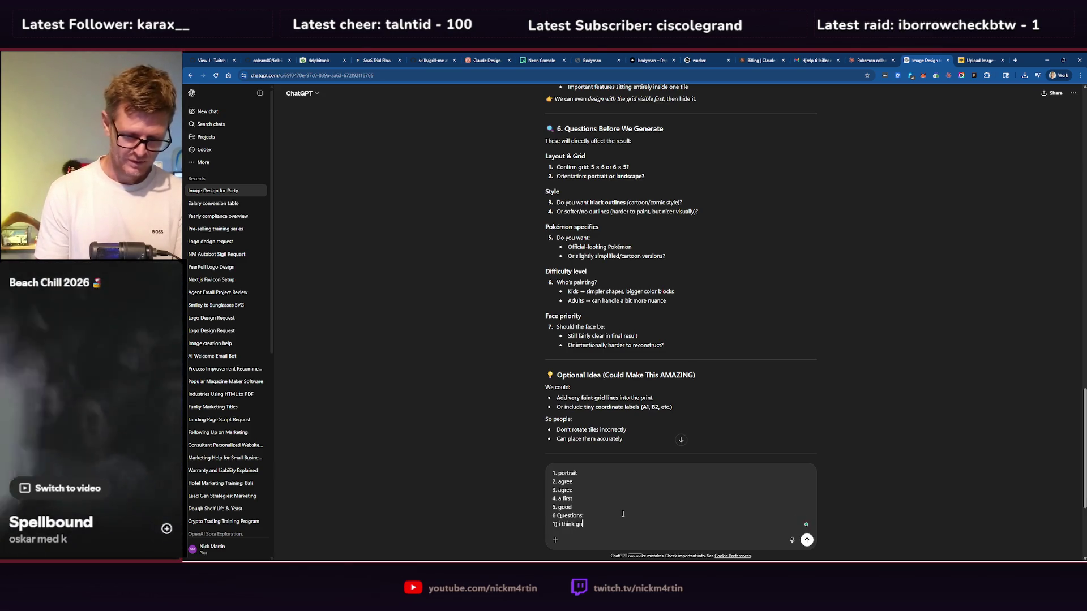
type("d 5x6")
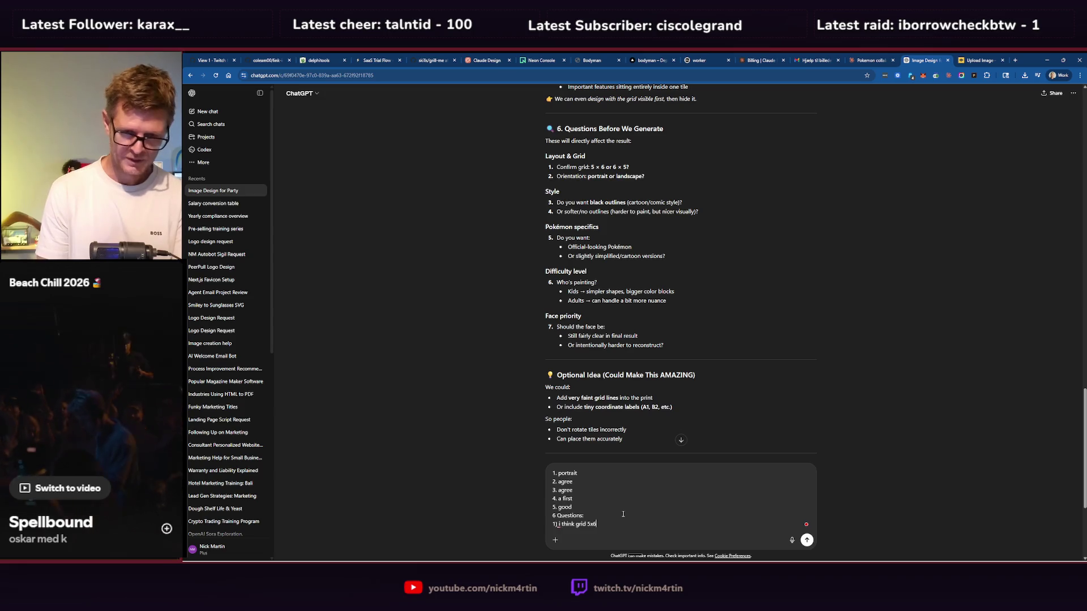
type(" thats ")
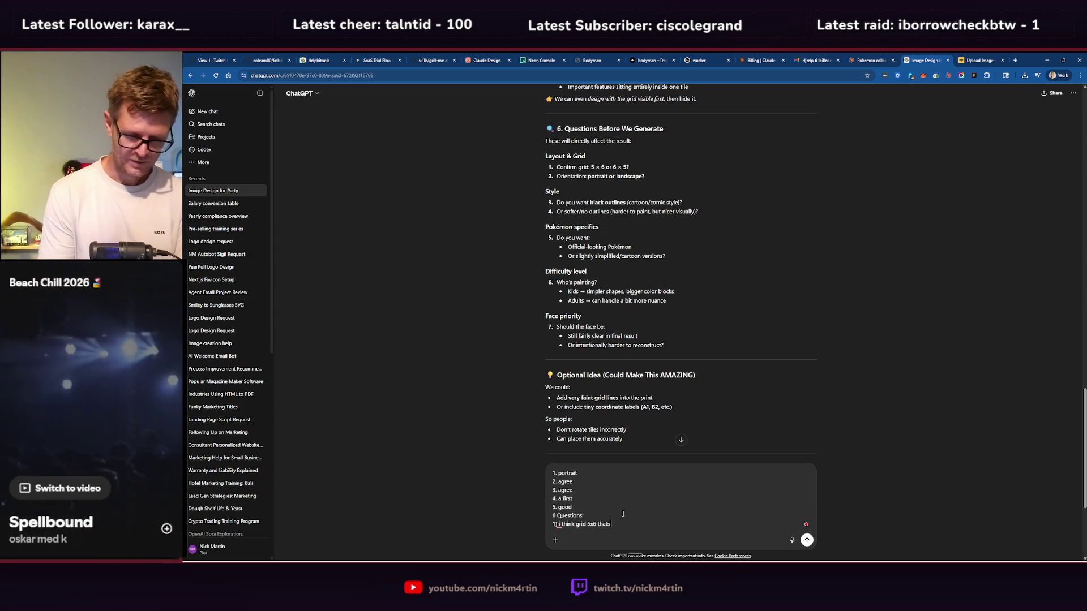
type("width")
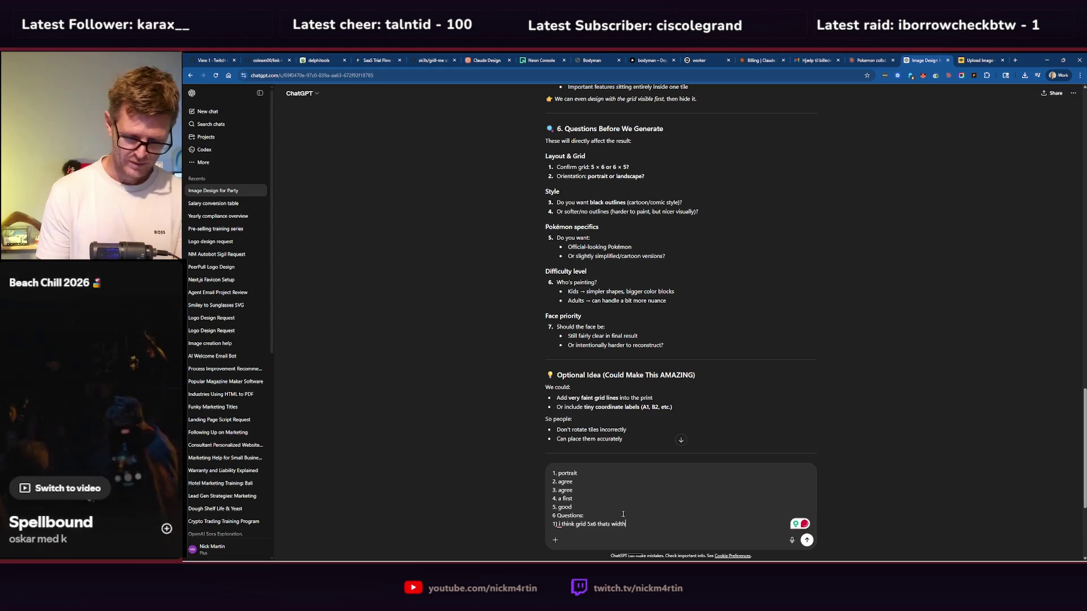
type("/height right?")
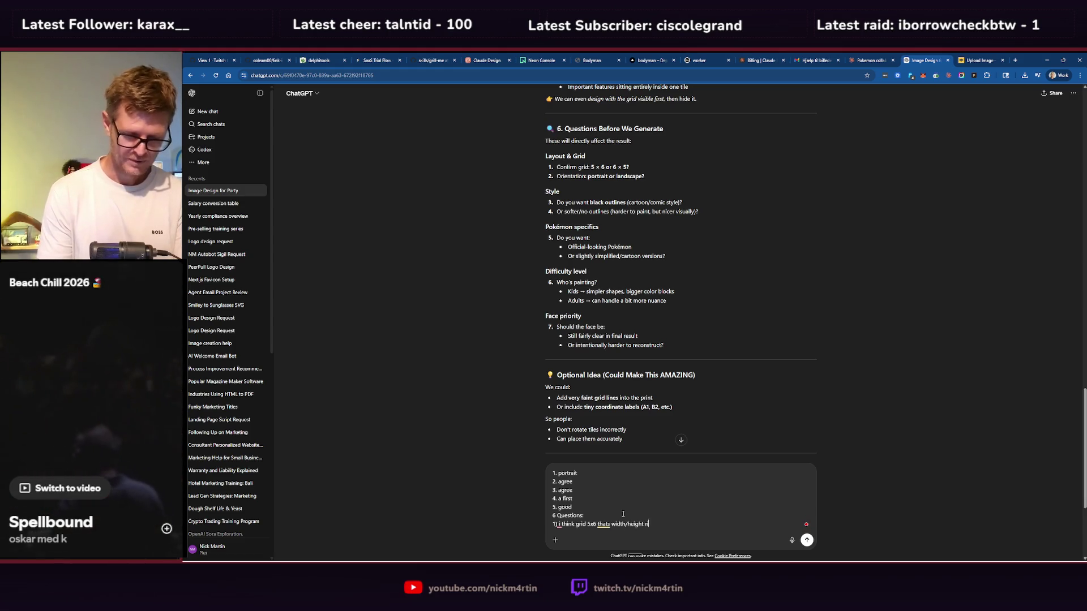
key("shift+Return")
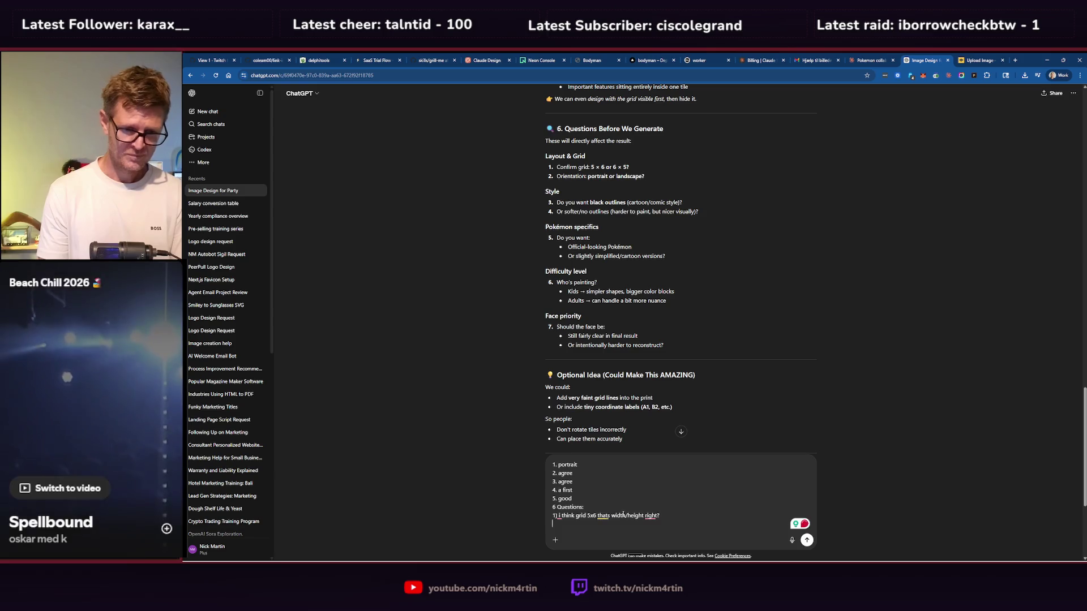
type("2)")
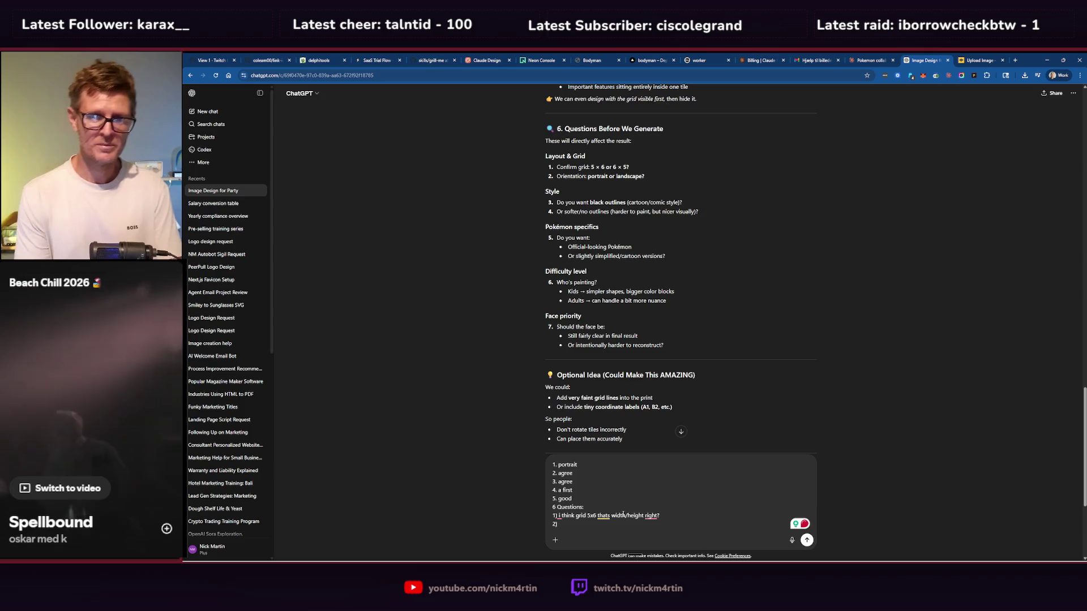
type(" portrait")
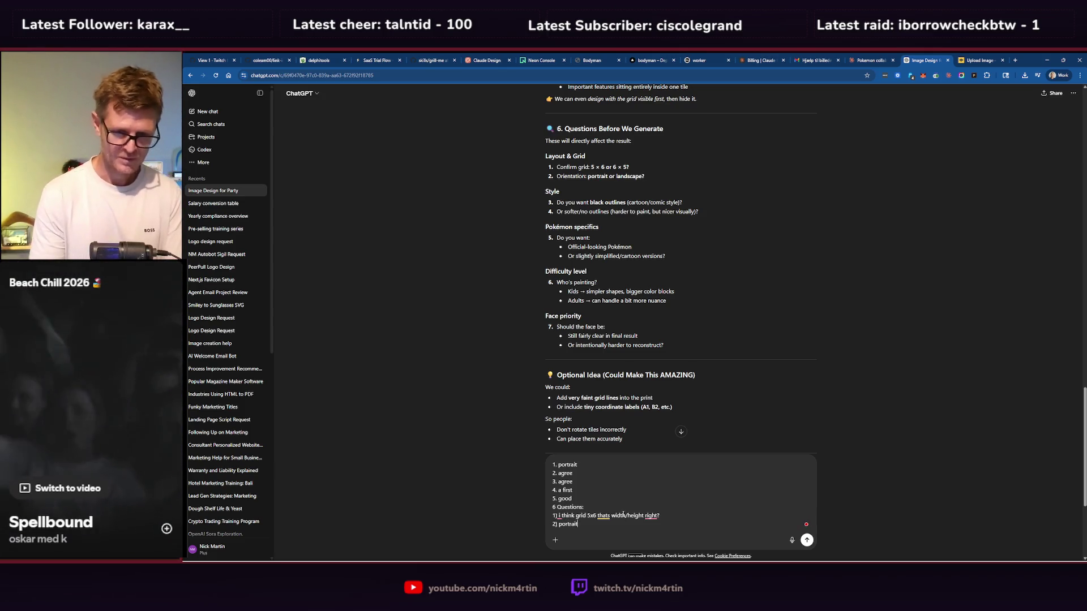
Add '3) SOFTER' and a '4)' line, then trim the first answer's numbering.
key("shift+Return")
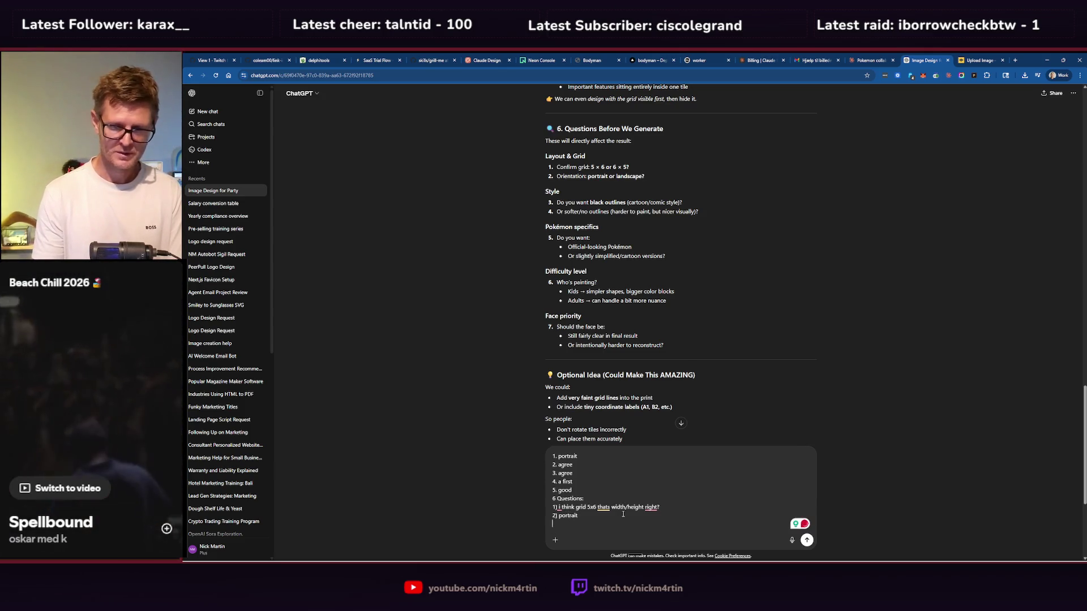
type("3")
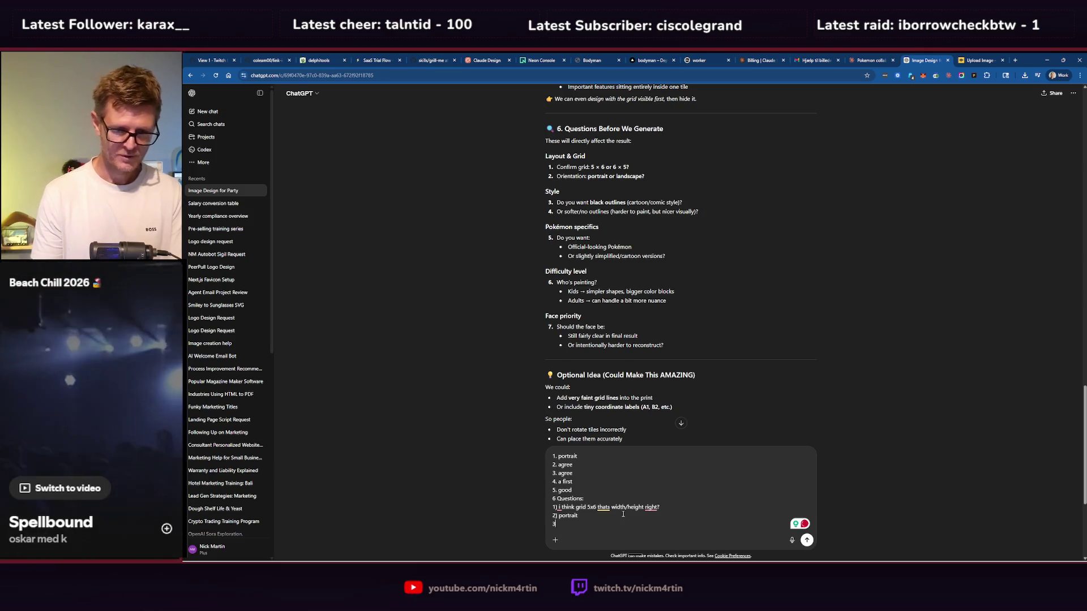
type(")")
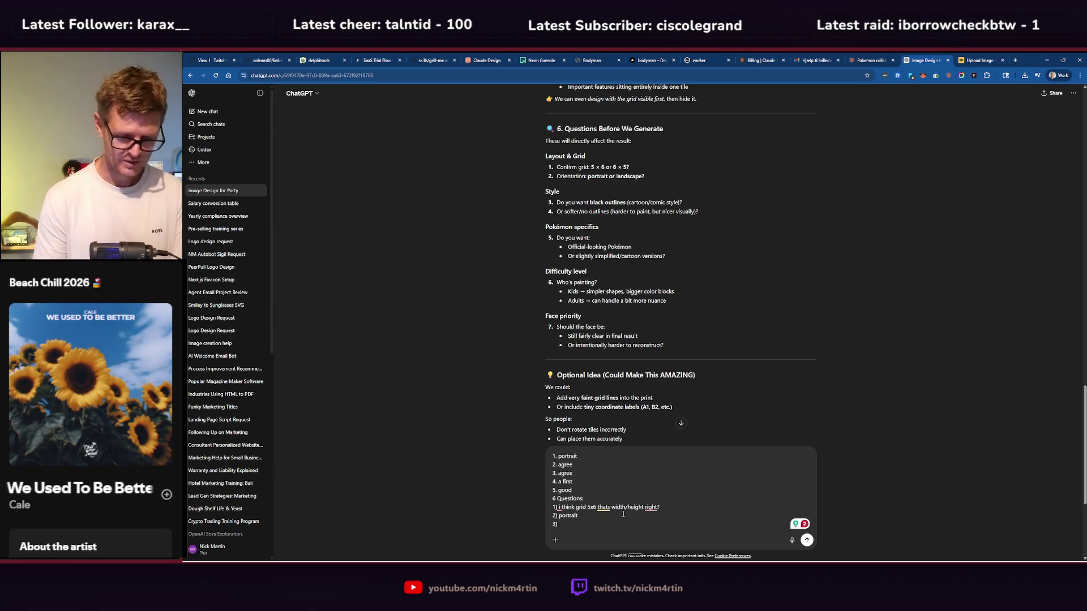
type("SOFT")
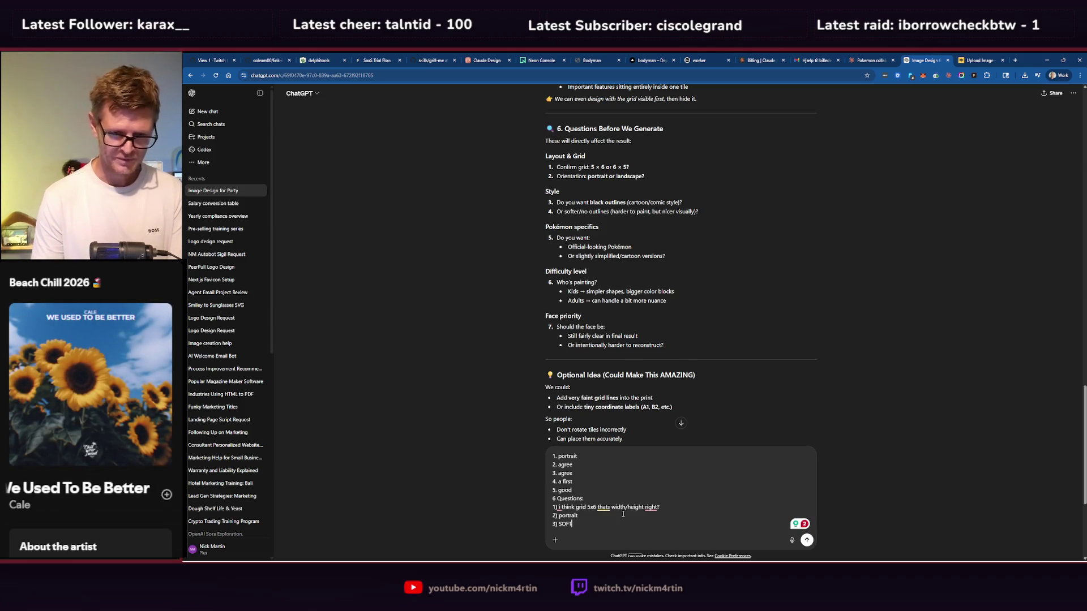
key("BackSpace")
key("BackSpace")
key("BackSpace")
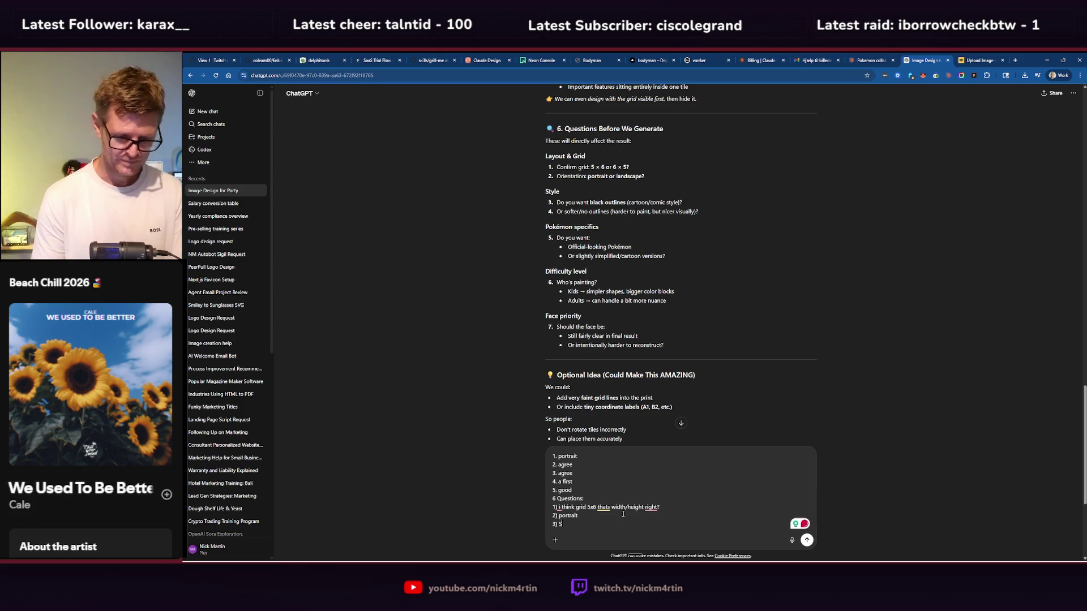
type("OFTER")
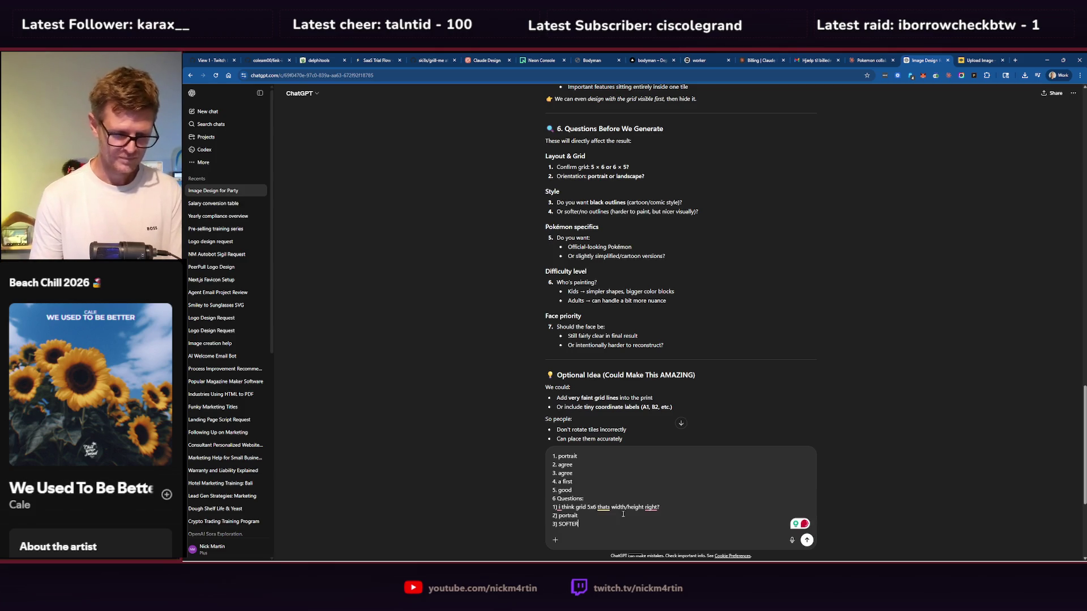
key("shift+Return")
type("4)")
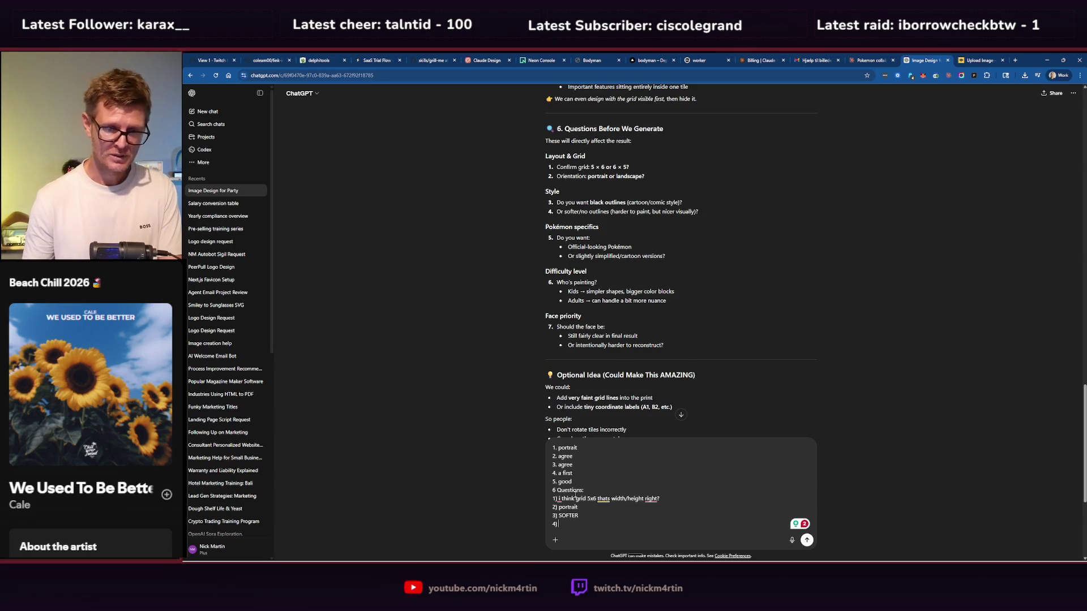
key("BackSpace")
key("BackSpace")
key("BackSpace")
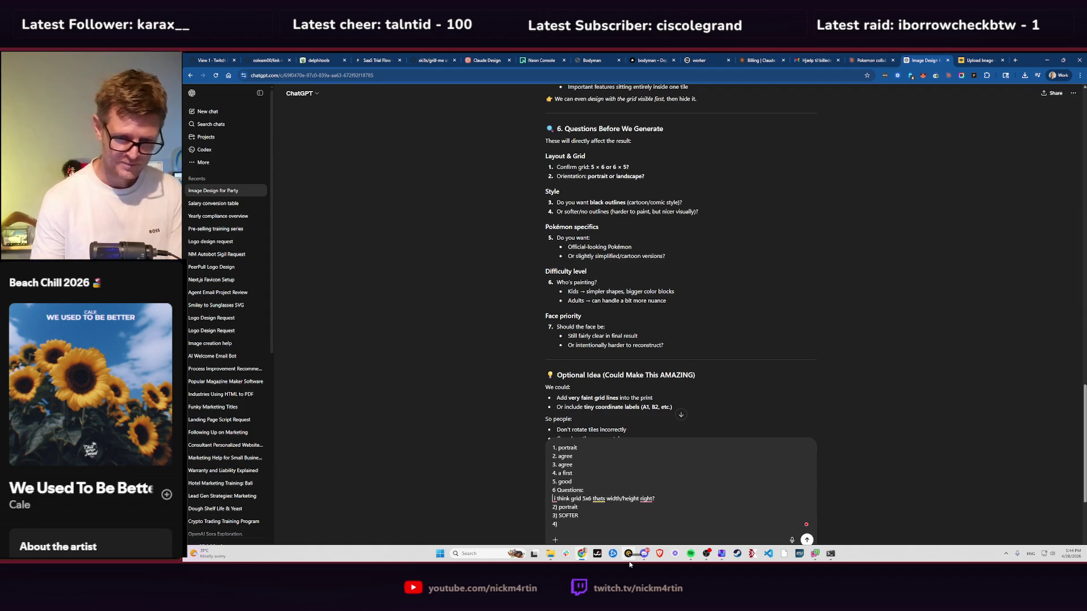
Relabel the grid answer 'Layout:' and the portrait answer 'Style:'.
type("Layout:")
key("Down")
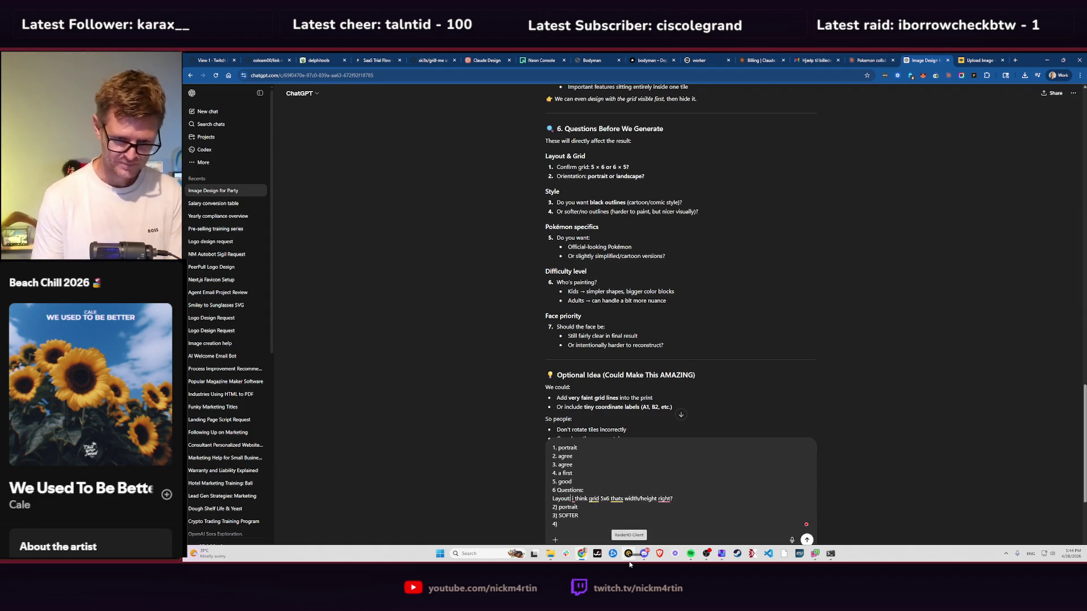
key("Left")
key("Left")
key("Left")
key("BackSpace")
key("BackSpace")
key("BackSpace")
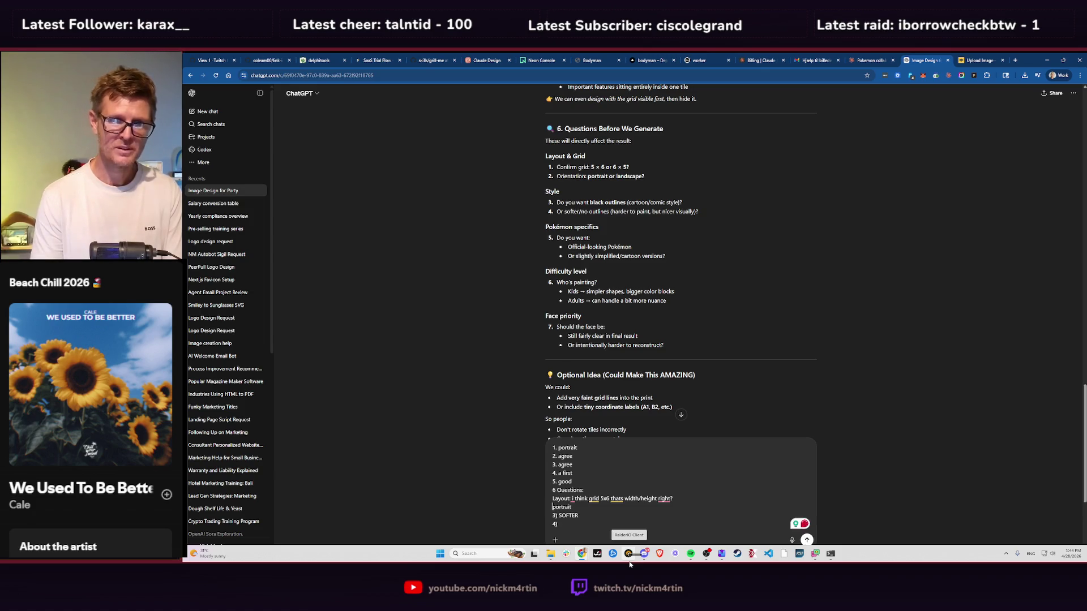
type("Style")
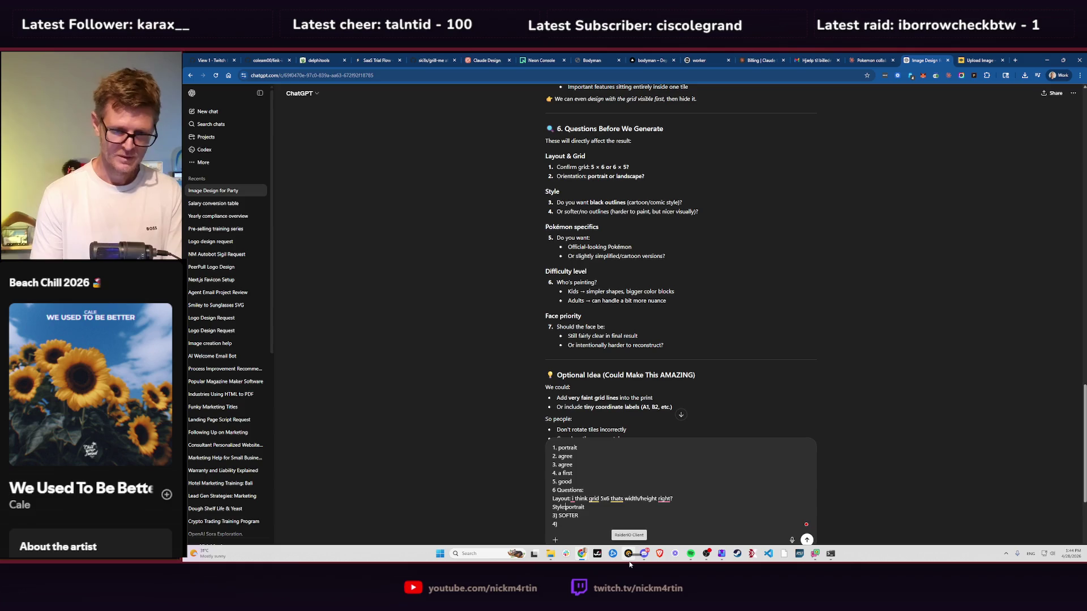
type(":")
Replace '3) SOFTER' with 'Pokemon:' answered as official but still easier to paint.
key("Down")
key("Left")
key("Left")
key("BackSpace")
key("BackSpace")
key("BackSpace")
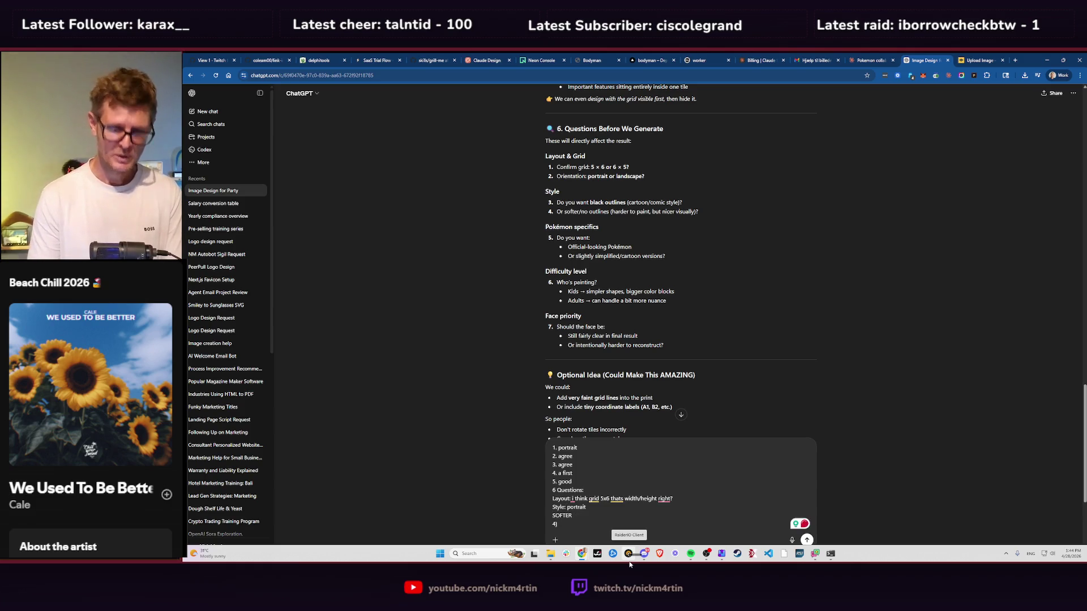
type("Pokemon")
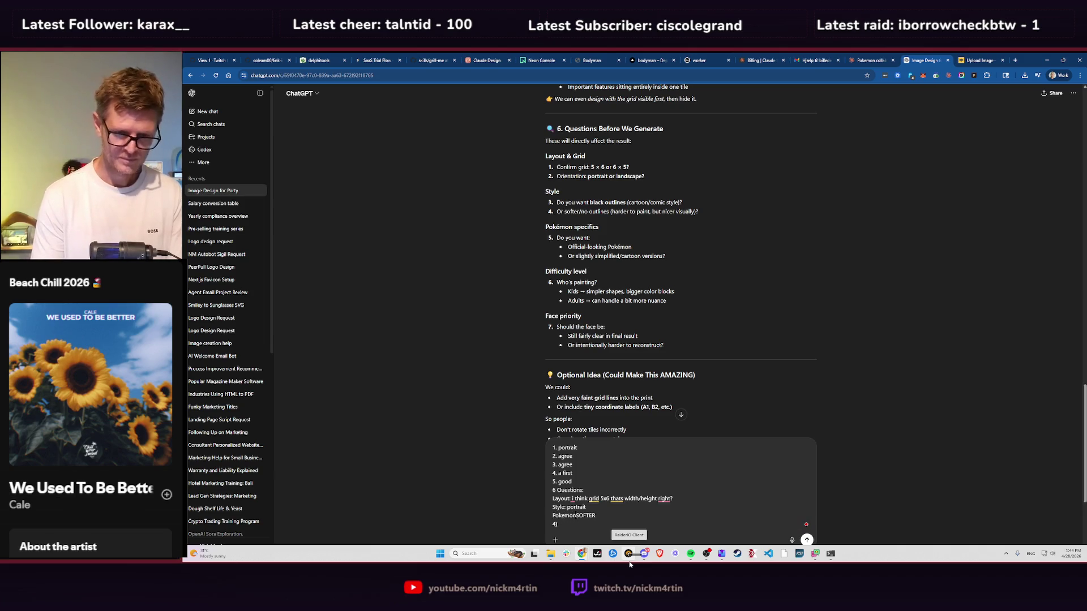
type(":")
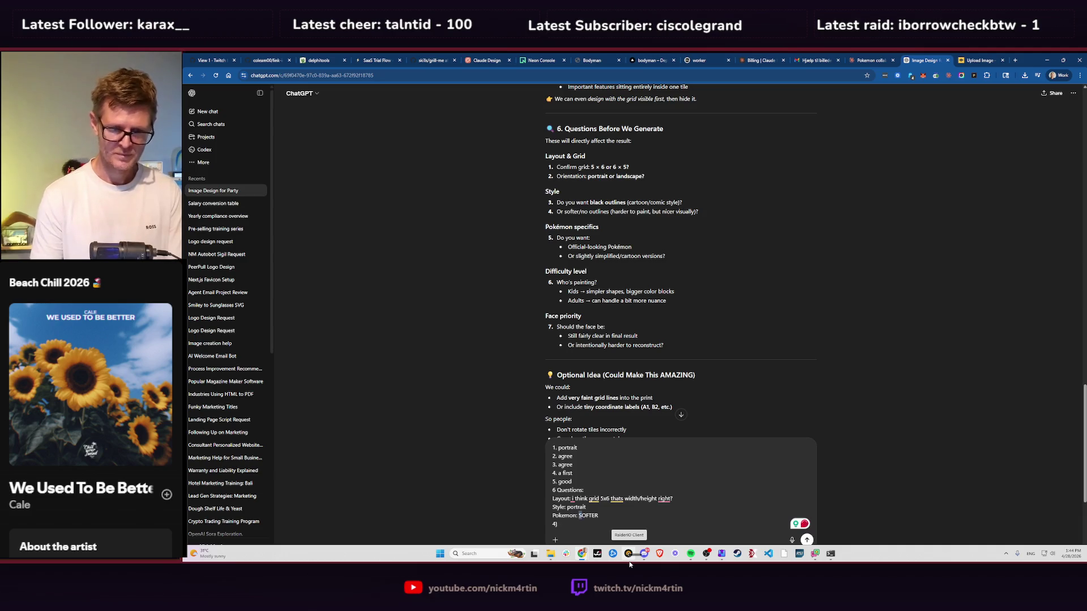
key("shift+End")
key("BackSpace")
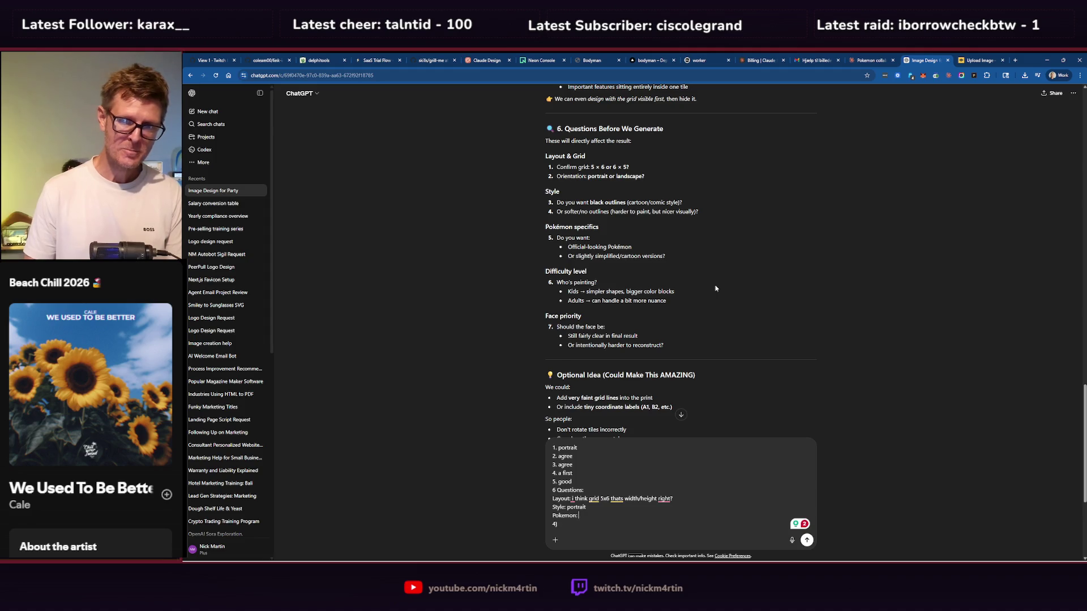
type("official")
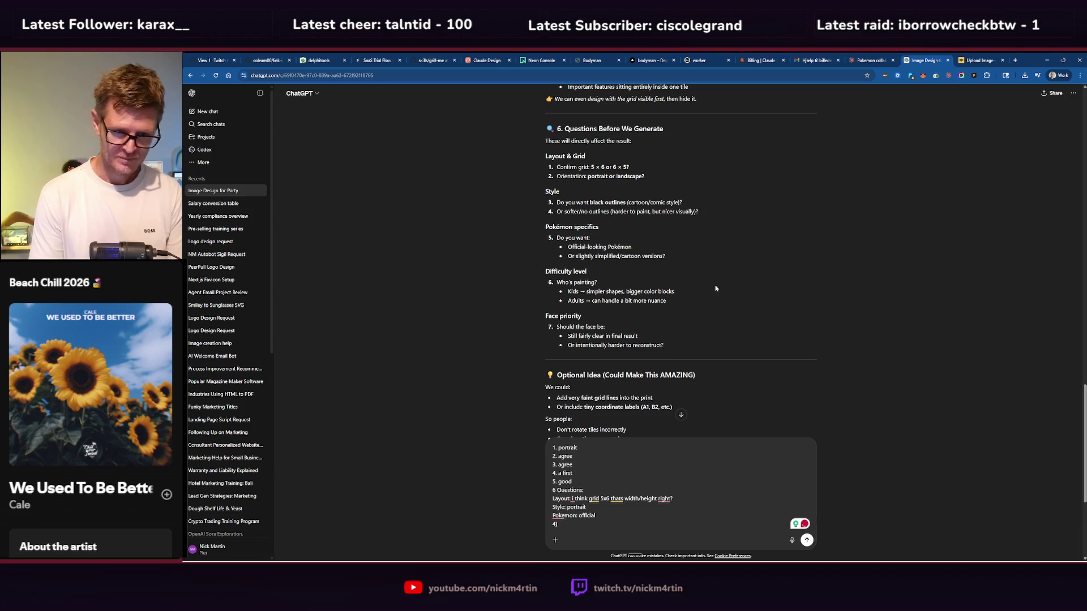
type(" but s")
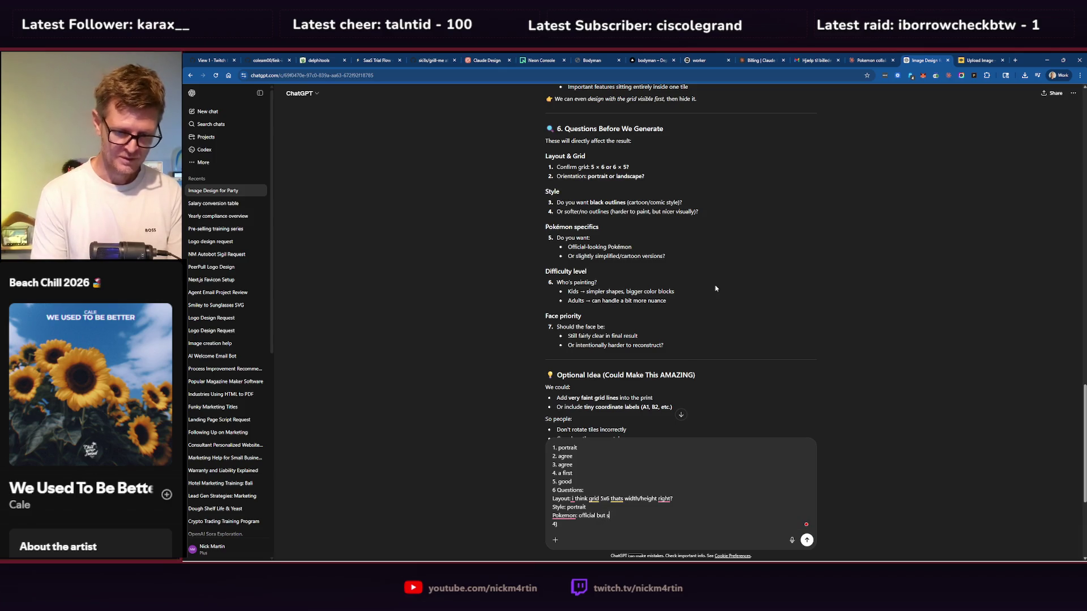
type("ill easier to paint")
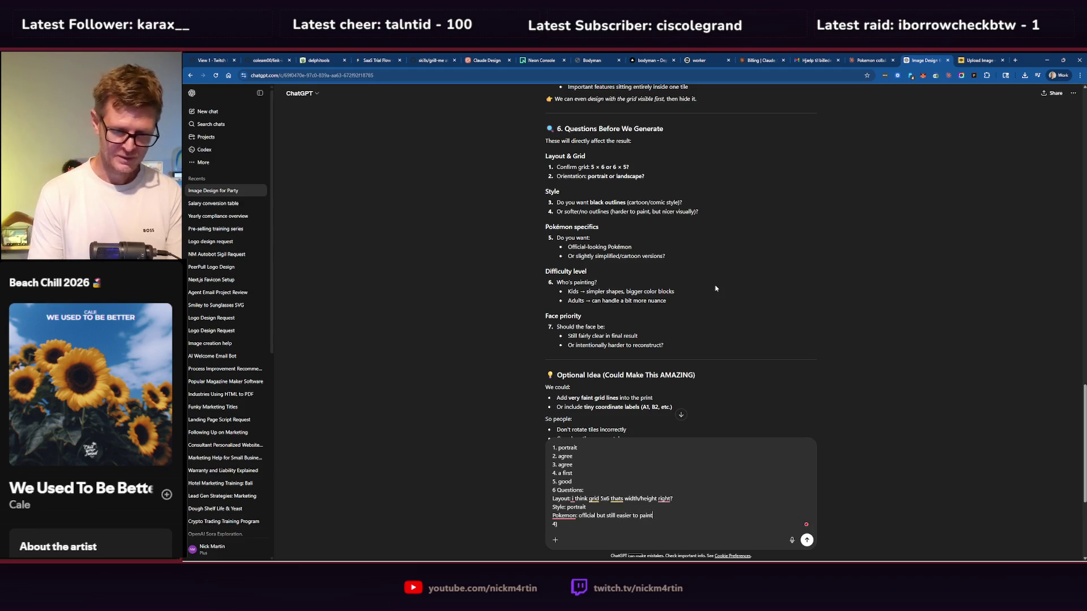
type("c")
type("w")
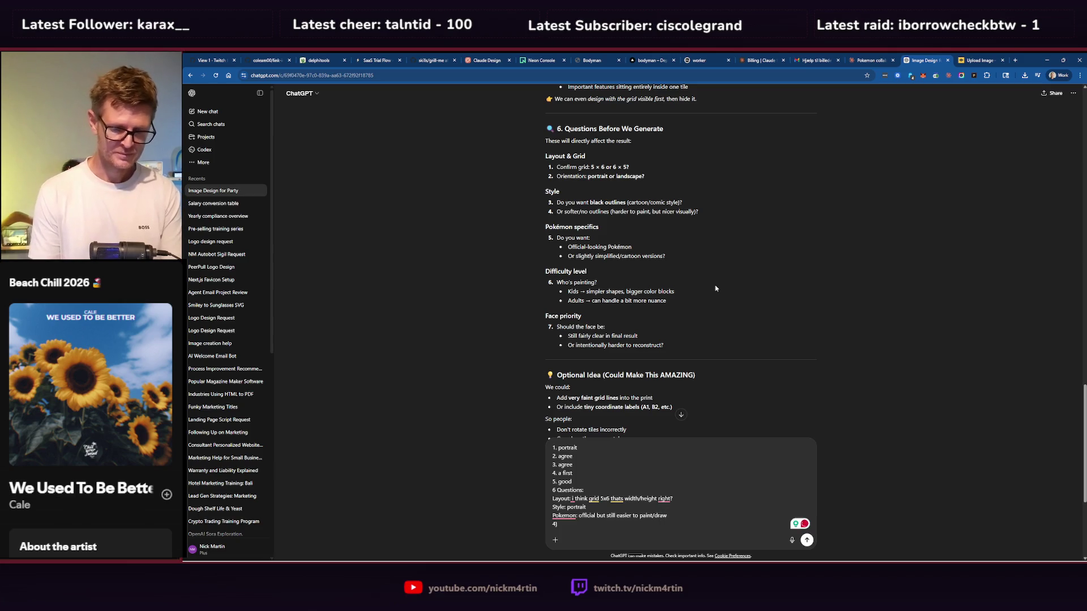
Add the answer lines 'Difficulty: adults' and 'Face prio: still clear'.
key("shift+Return")
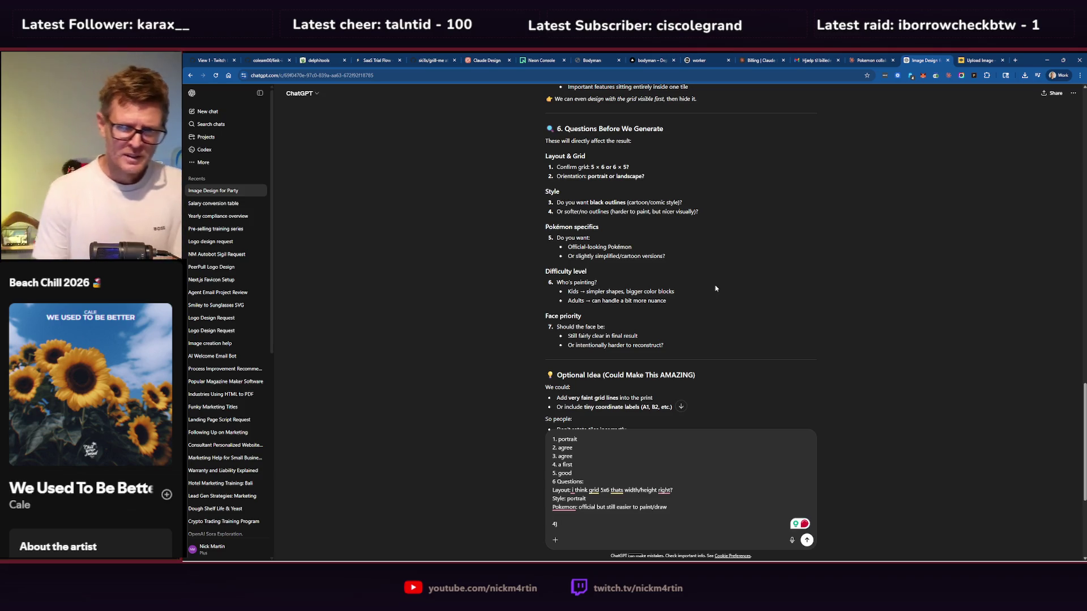
type("Difficulty")
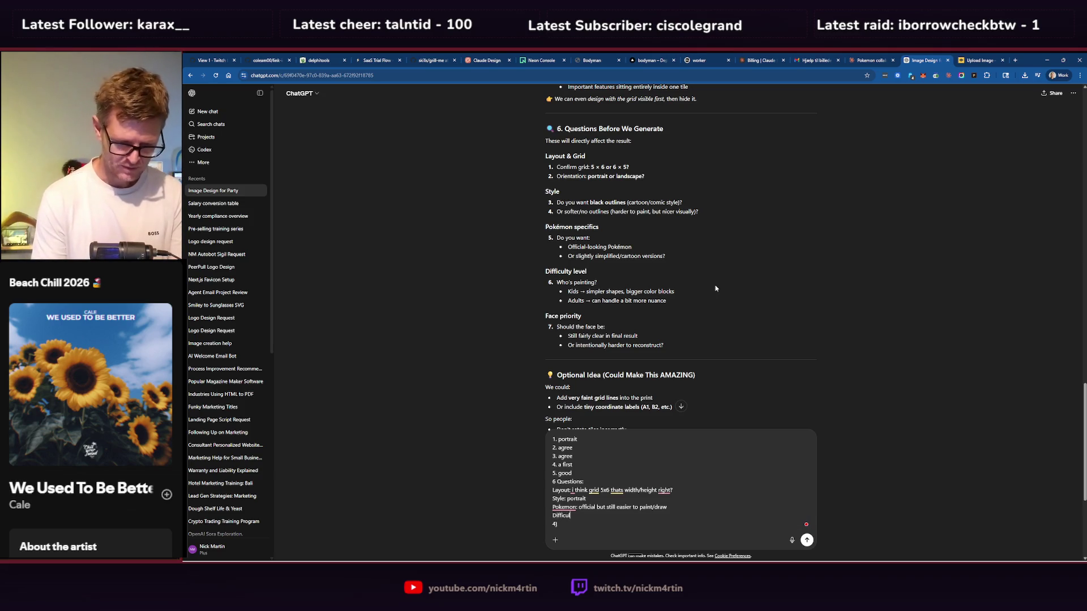
type(":")
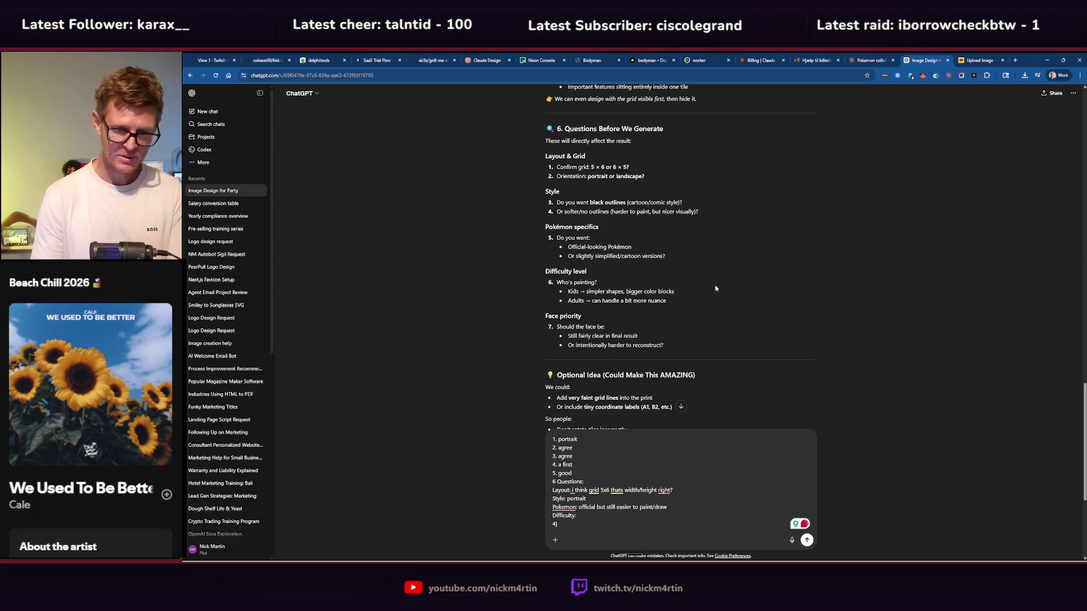
type("adults")
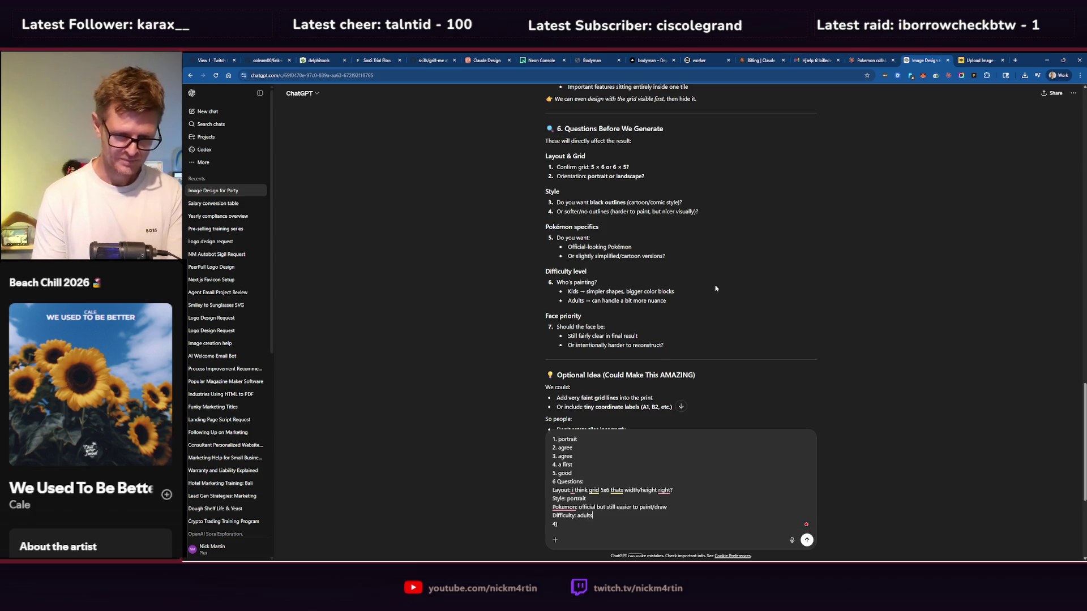
key("shift+Return")
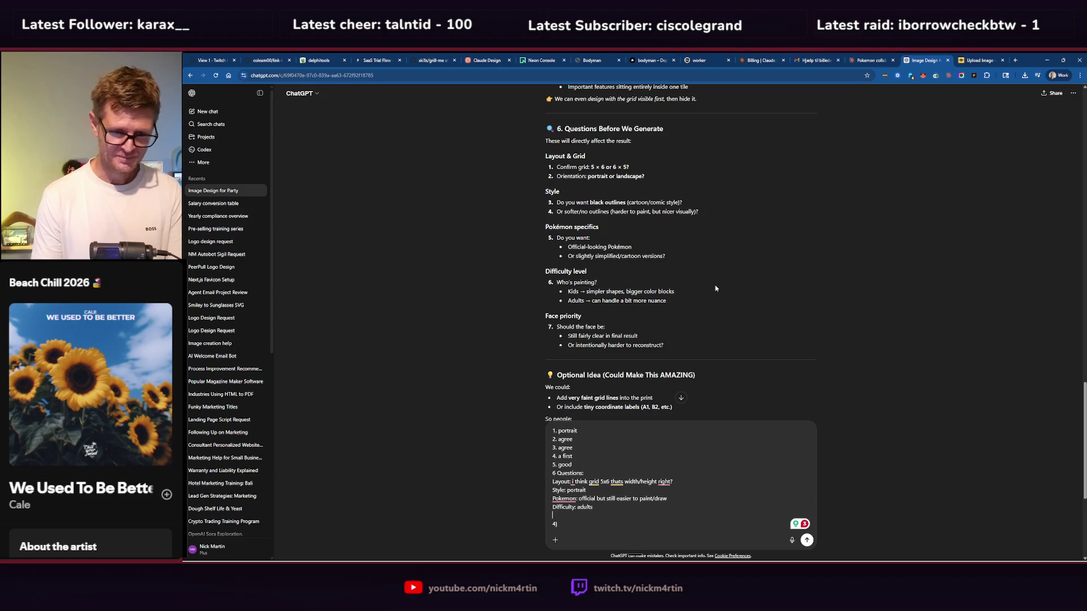
type("ace prio:")
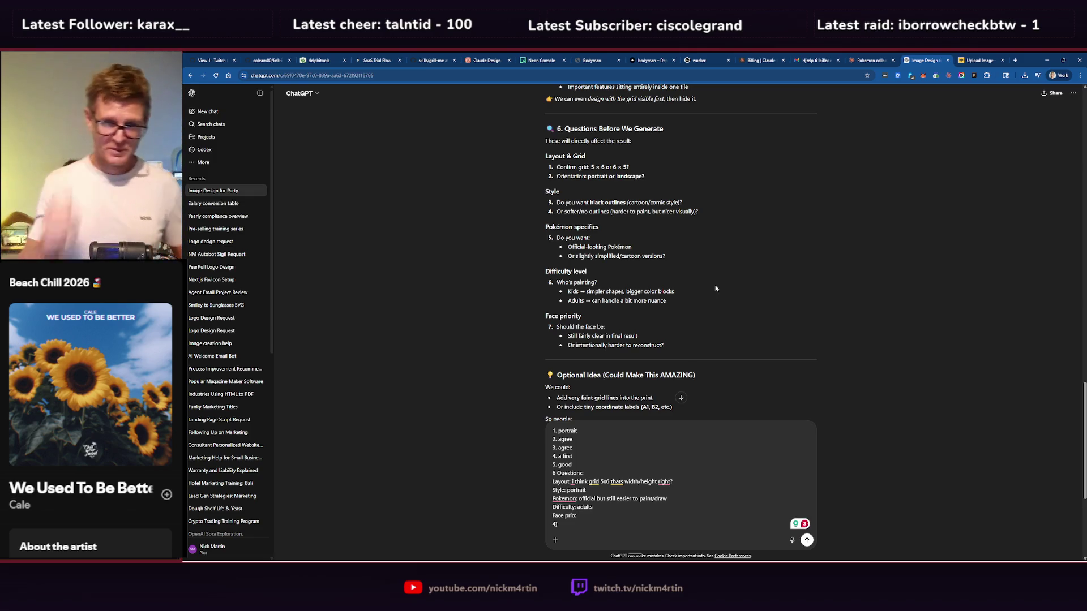
type("ill clear")
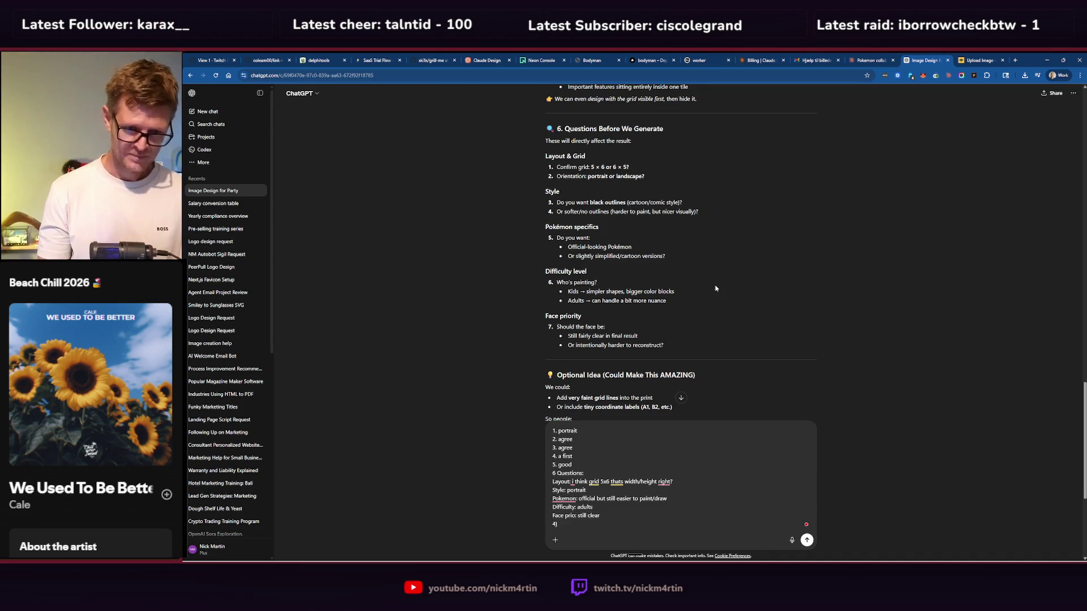
scroll(658, 317, "down", 2)
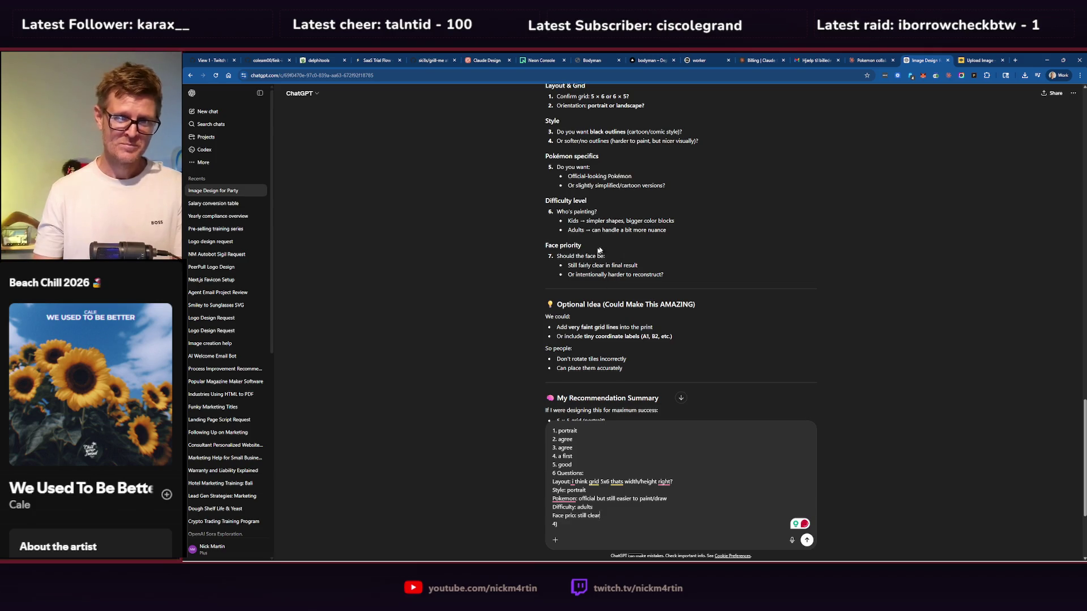
Delete the stray '4)' and add 'Yes, lets add faint gridlines and include the title number'.
scroll(655, 289, "down", 2)
scroll(655, 288, "down", 1)
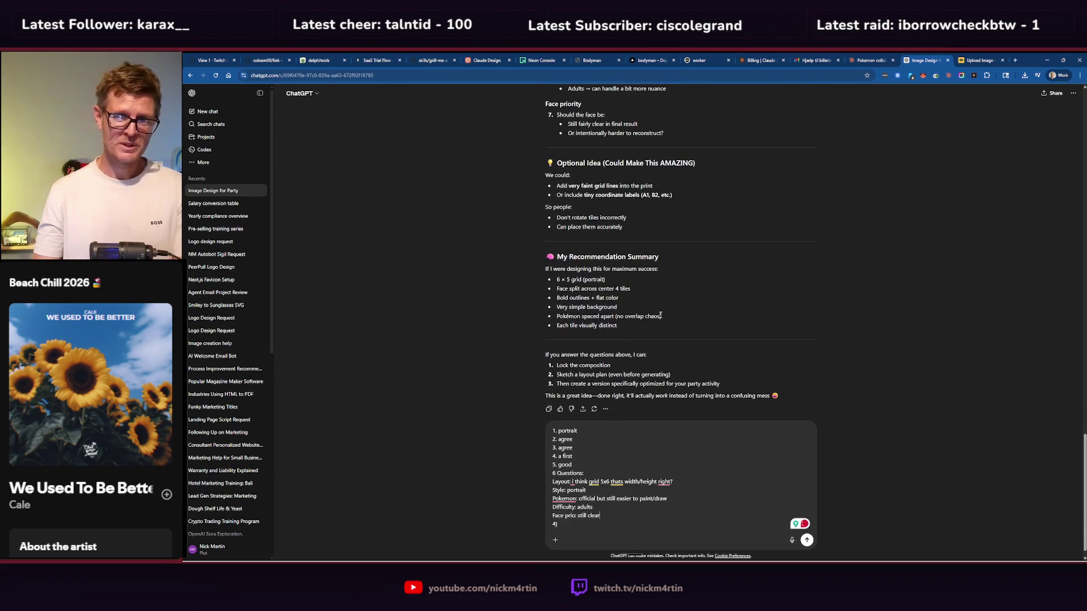
left_click_drag(572, 530, 549, 524)
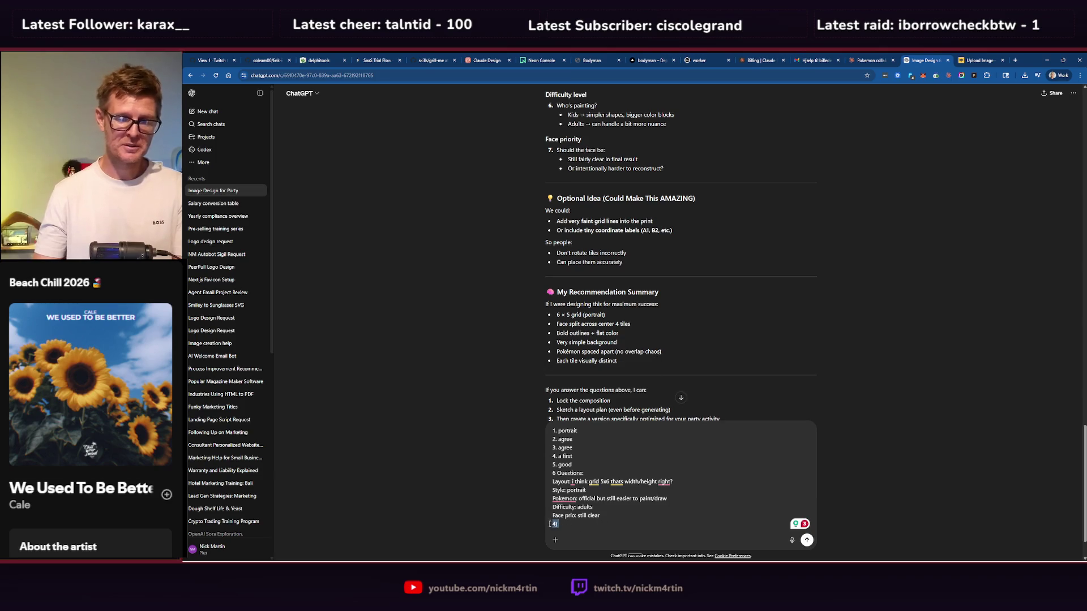
key("BackSpace")
key("shift+Return")
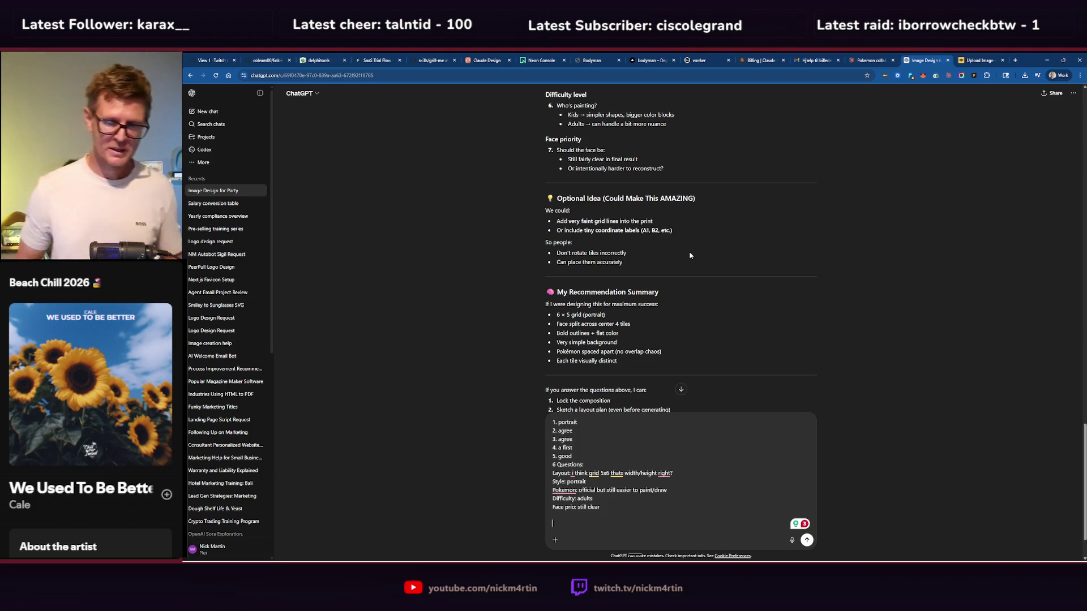
type("Yes, lets add")
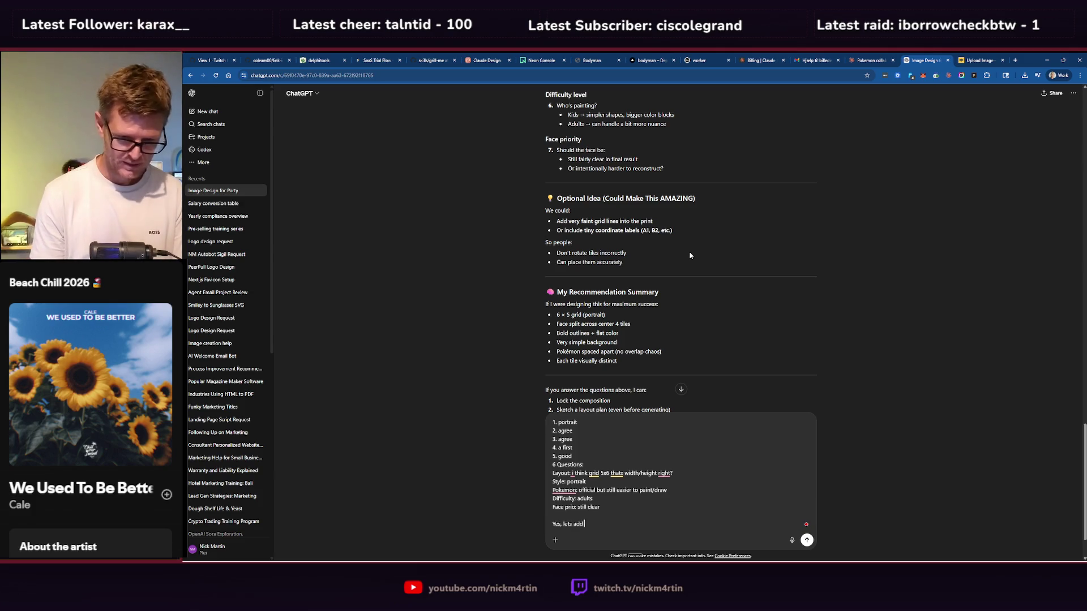
type(" faint gr")
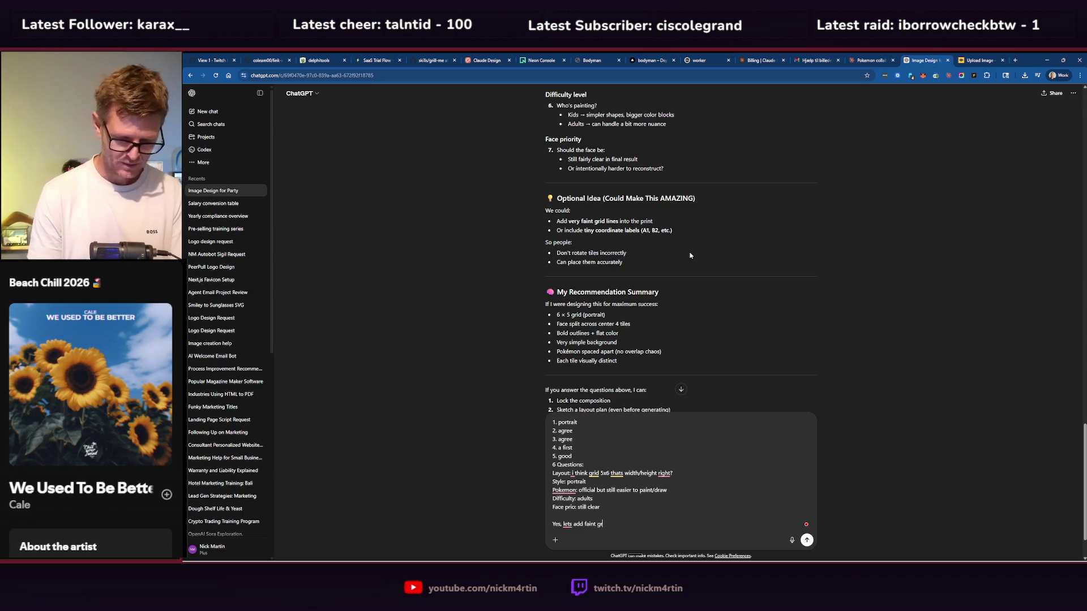
type("idlines")
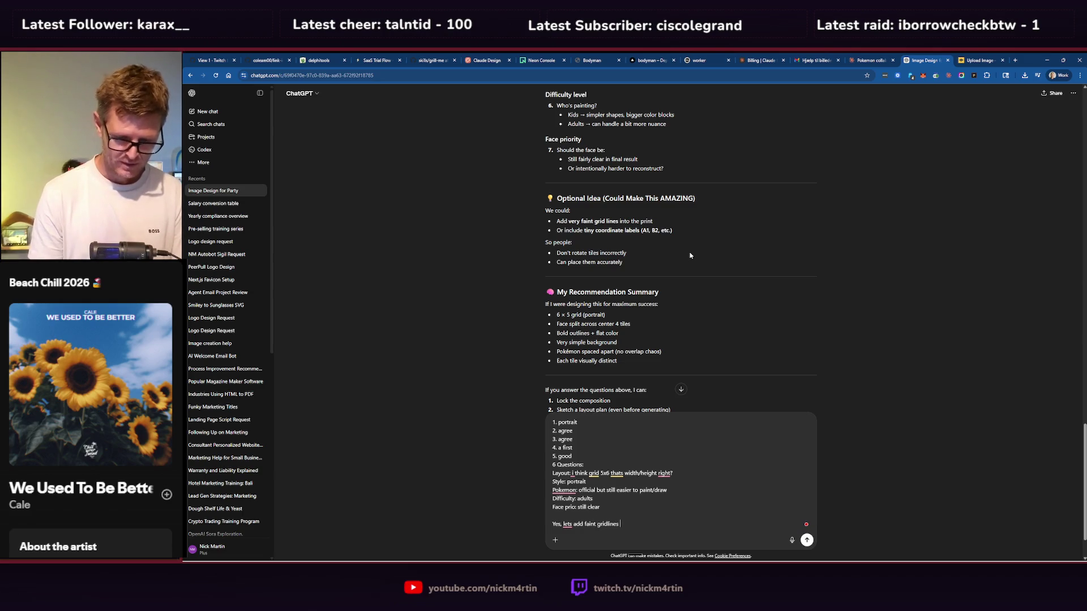
type(" and include")
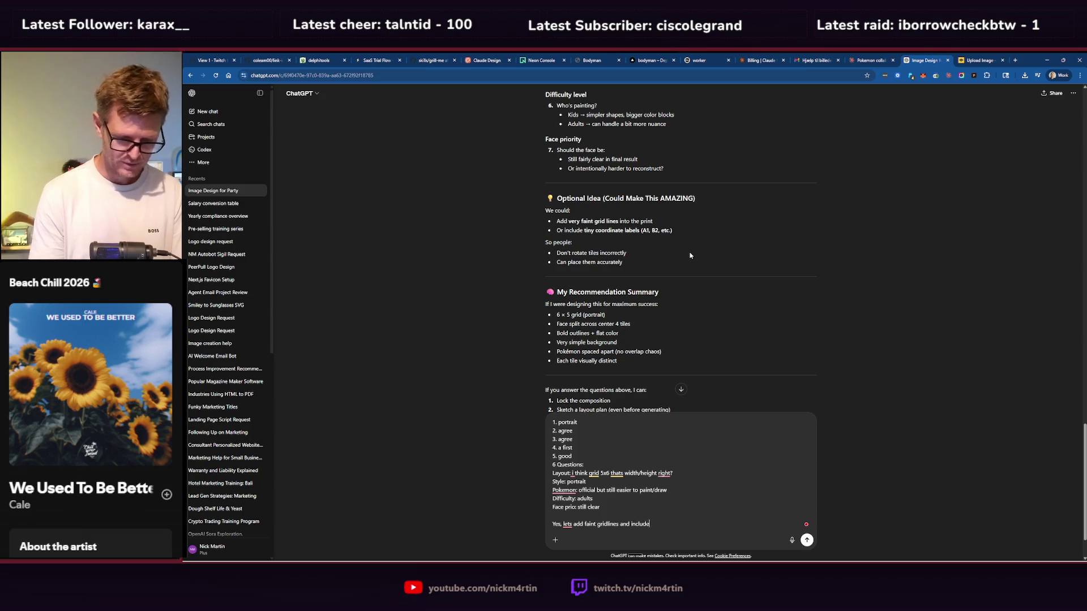
type(" the title number")
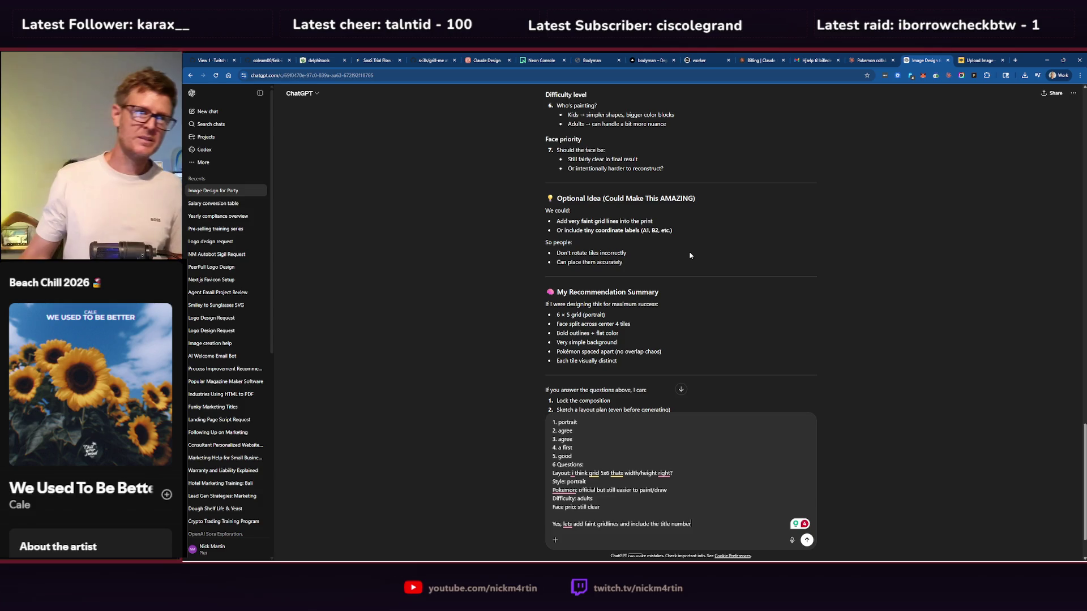
Complete the request with 'on the back so people know the correct rotation (top/bottom)'.
type("o")
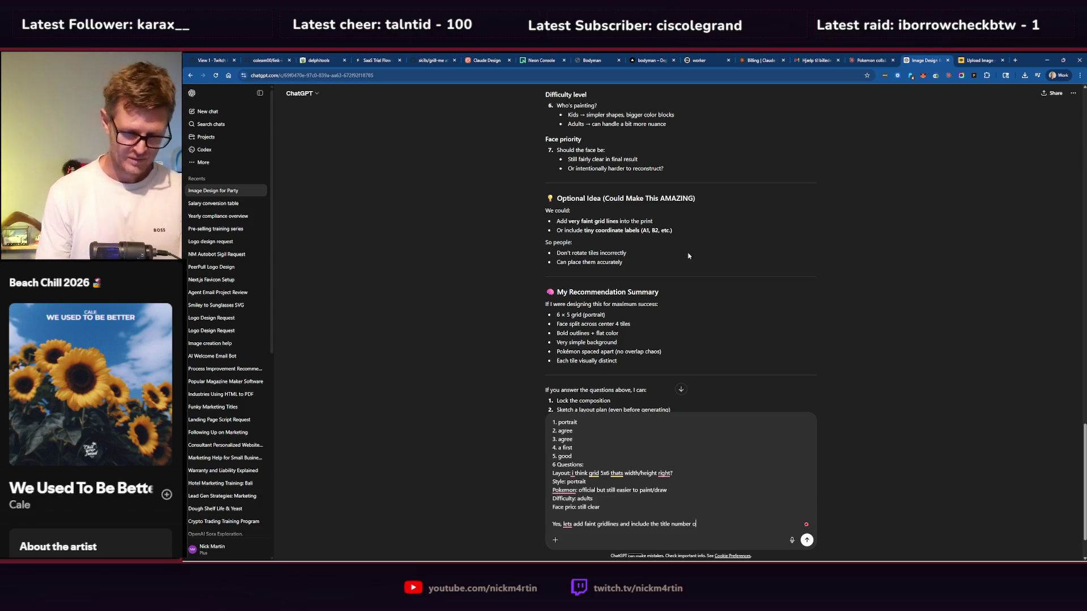
type("n the back so ")
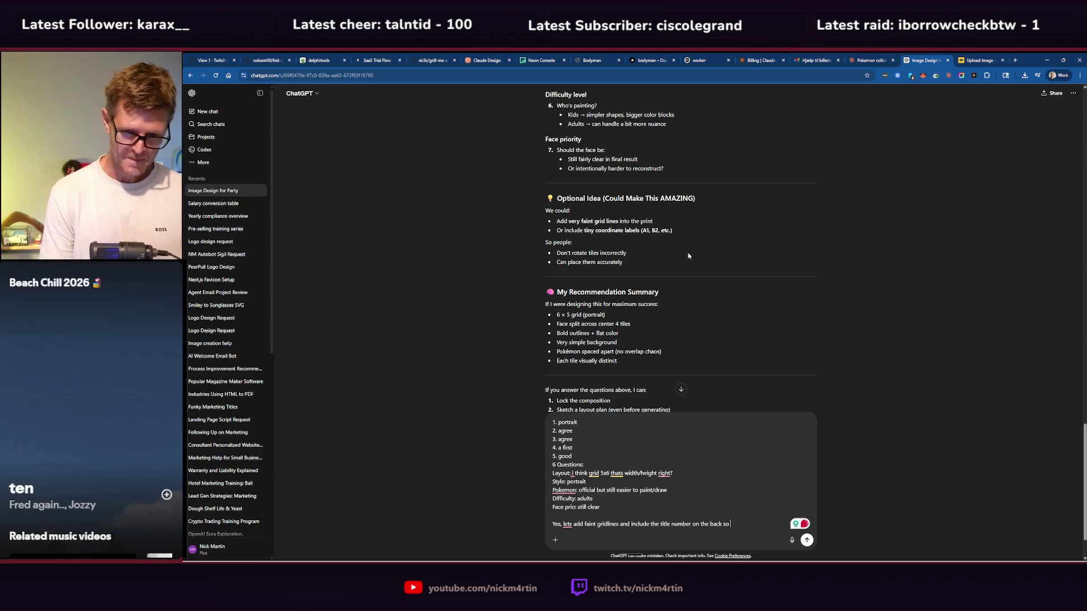
type("people ")
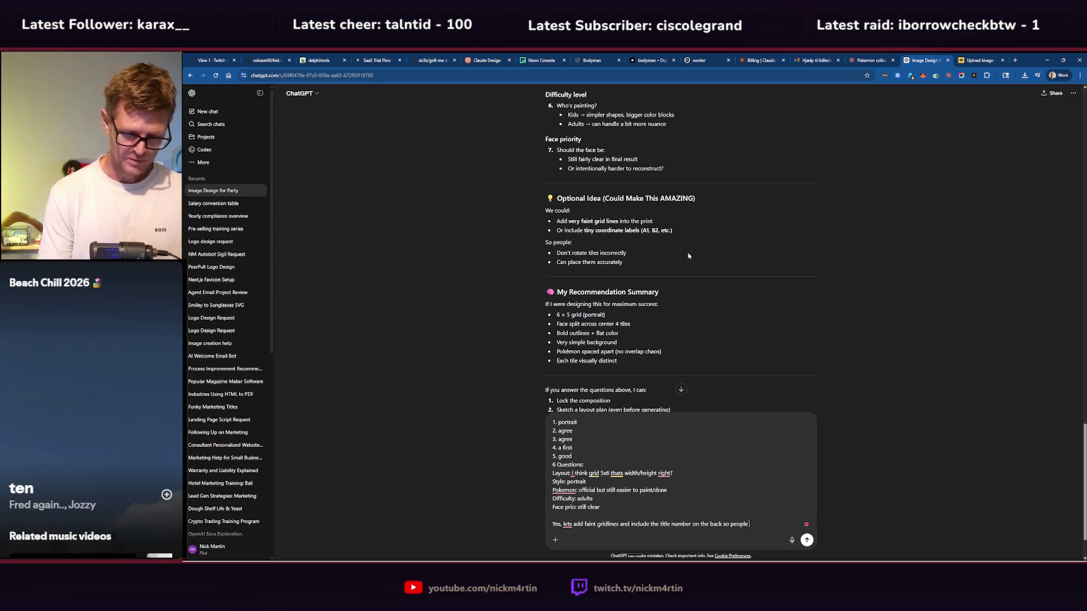
type("know the c")
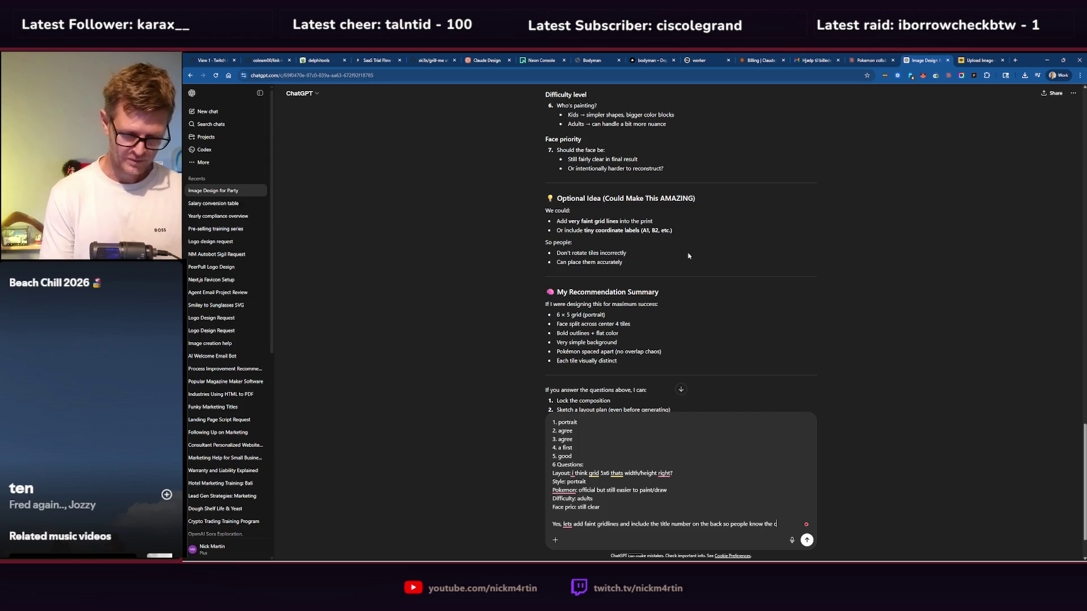
type("orrect rotat")
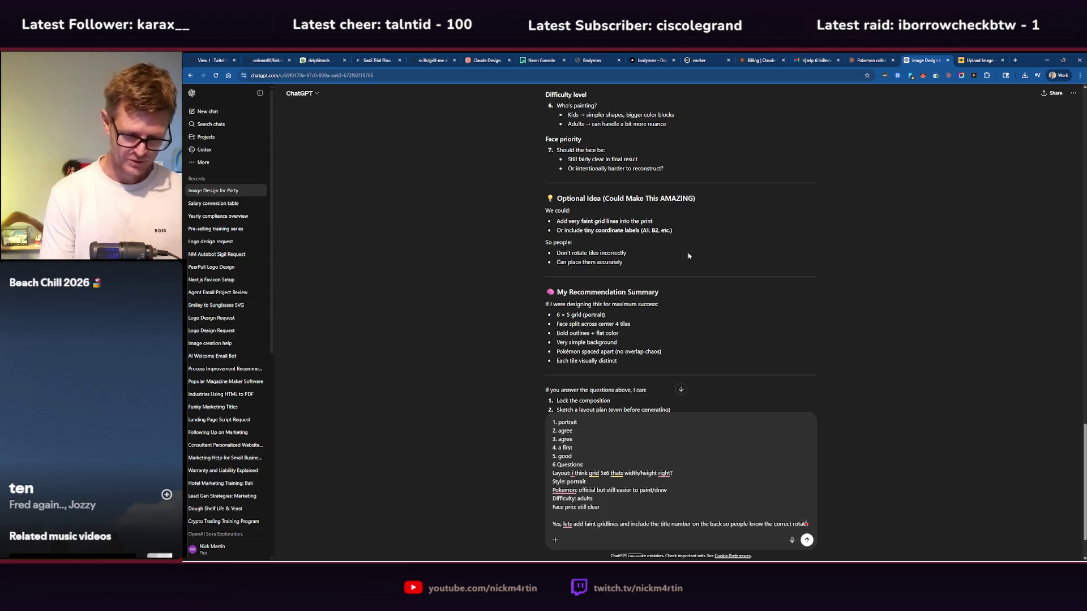
type("ion (top/bottom)")
key("shift+Return")
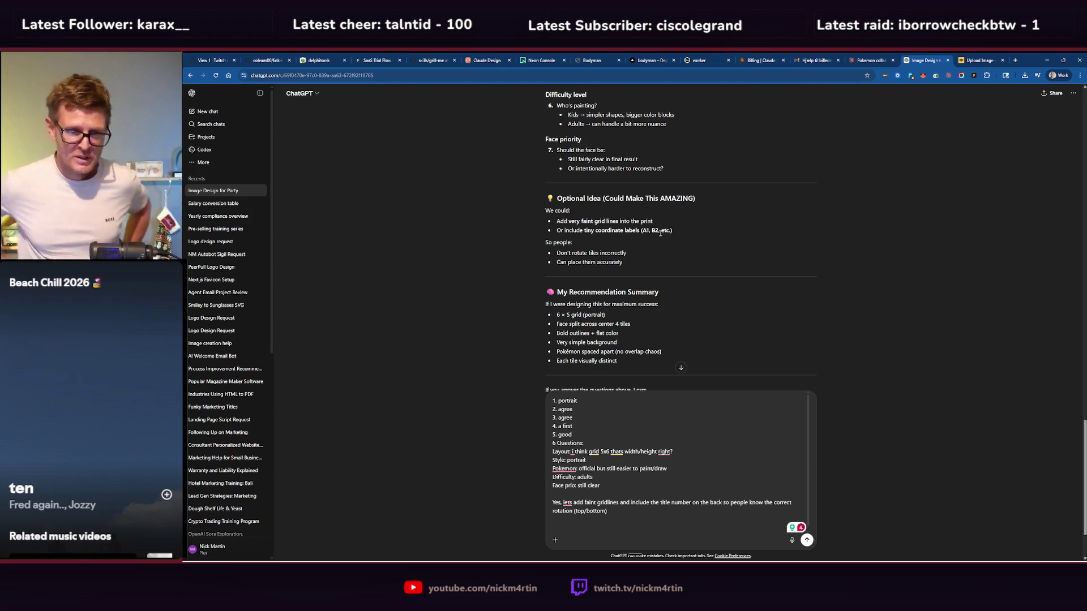
scroll(719, 258, "down", 2)
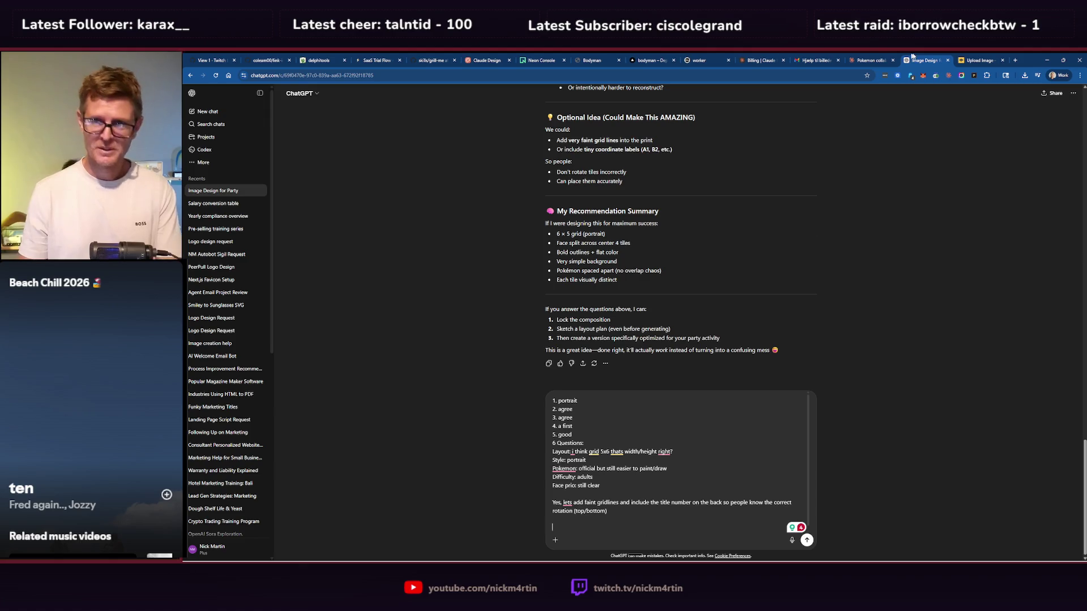
Select the four numbered Danish variation ideas in the 'Hjælp til billede' email, then return to ChatGPT.
left_click(819, 61)
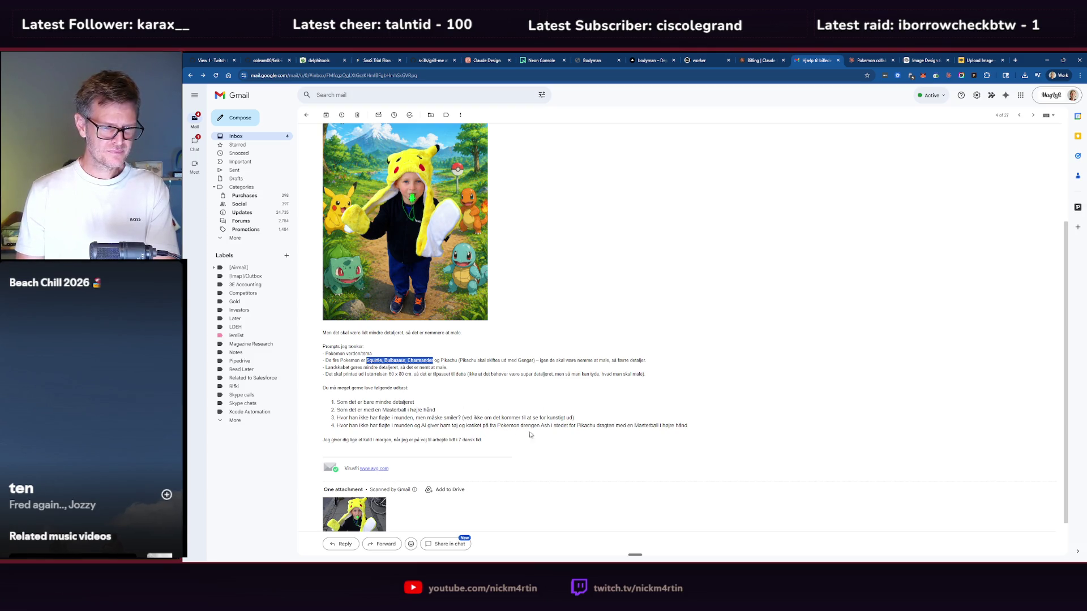
mouse_move(689, 428)
left_mouse_down()
mouse_move(396, 422)
mouse_move(414, 402)
mouse_move(337, 403)
left_mouse_up()
key("ctrl+c")
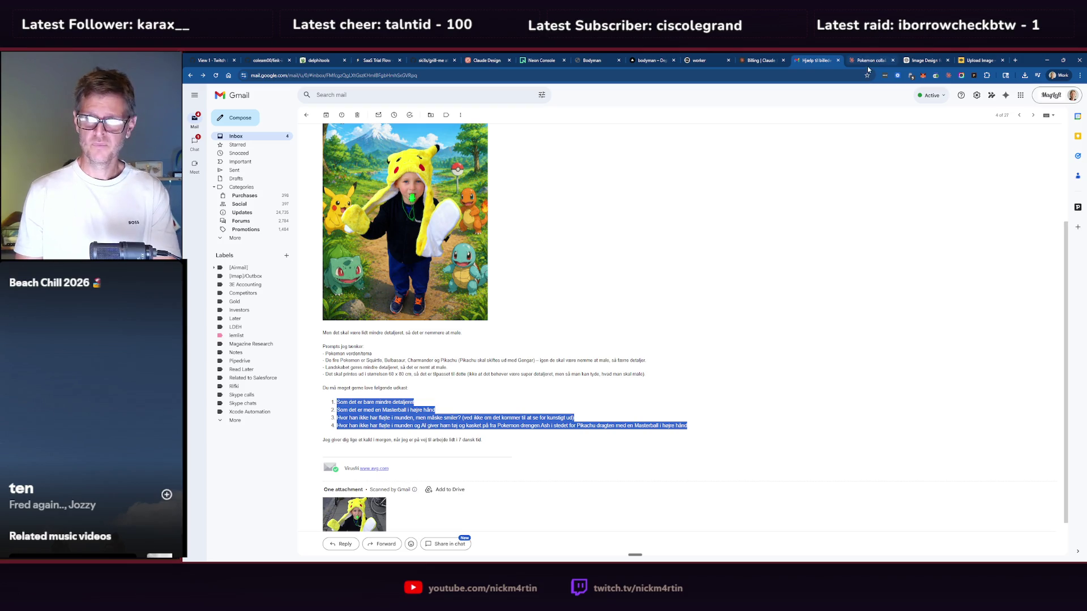
left_click(925, 61)
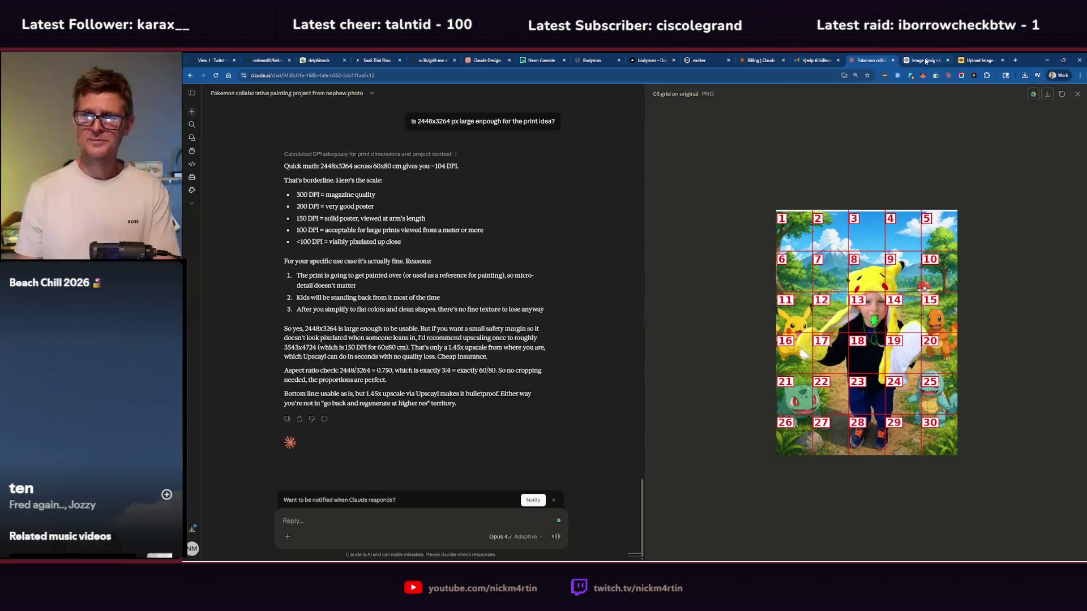
Open Google Translate in a new browser tab via a 'translate google' search.
left_click(1016, 62)
type("trans")
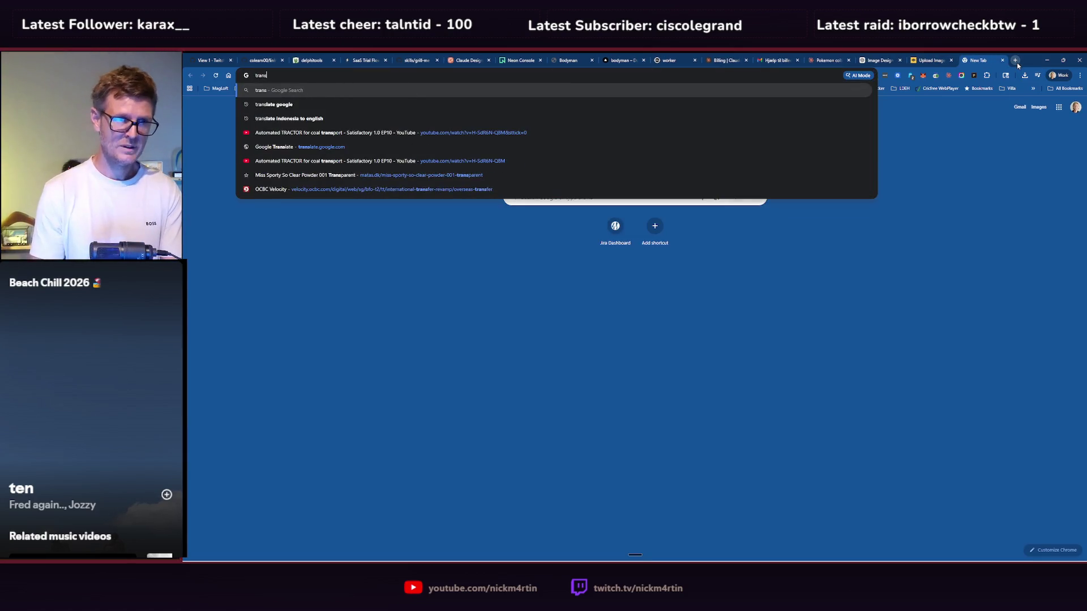
key("Down")
key("Return")
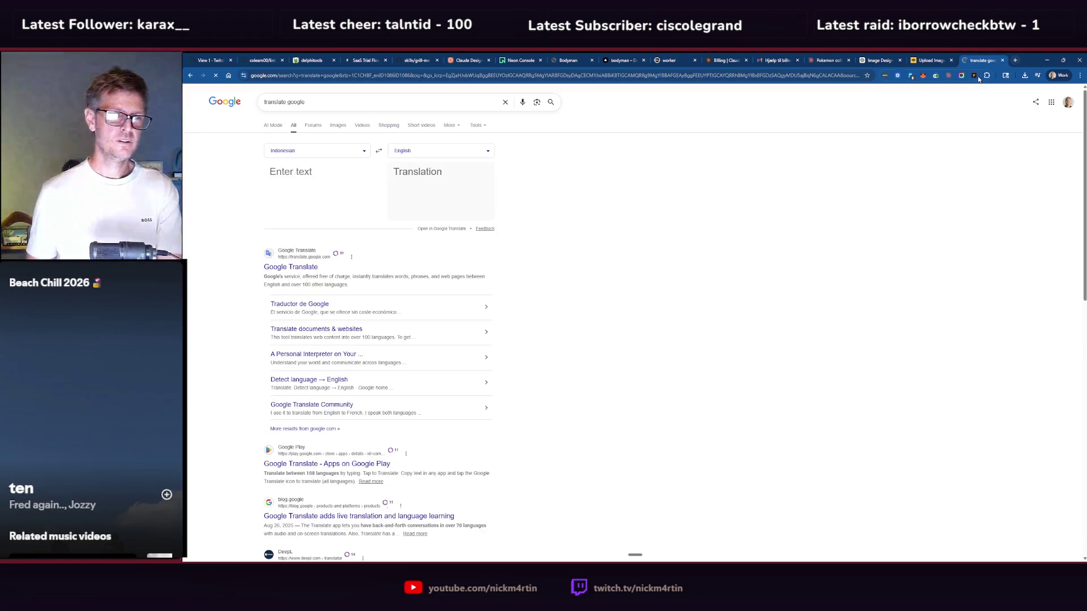
Translate the pasted variation ideas from Danish, copy the English output, and return to ChatGPT.
left_click(340, 150)
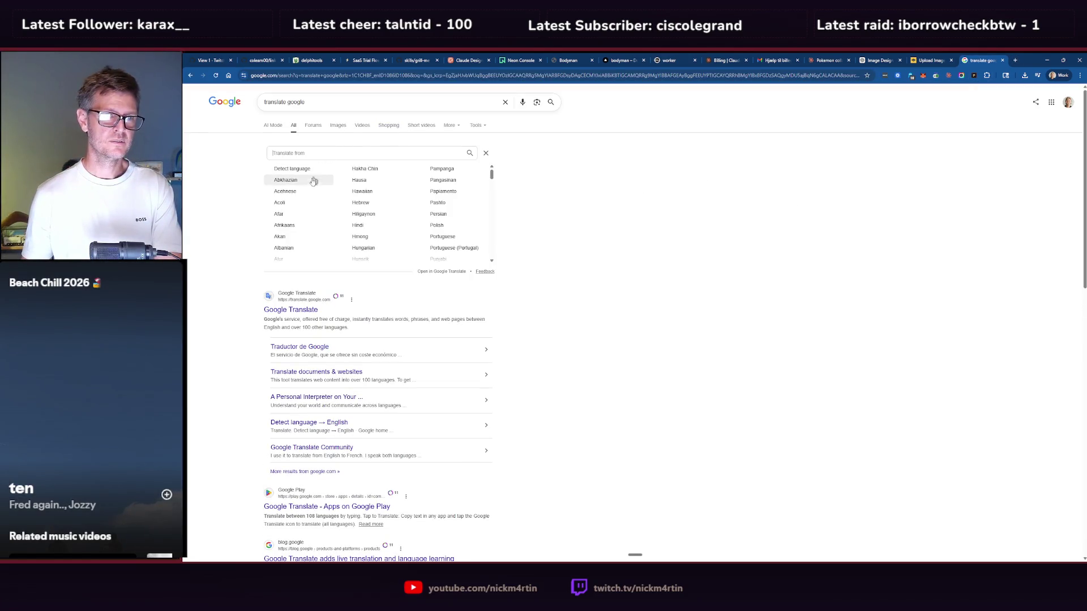
type("dan")
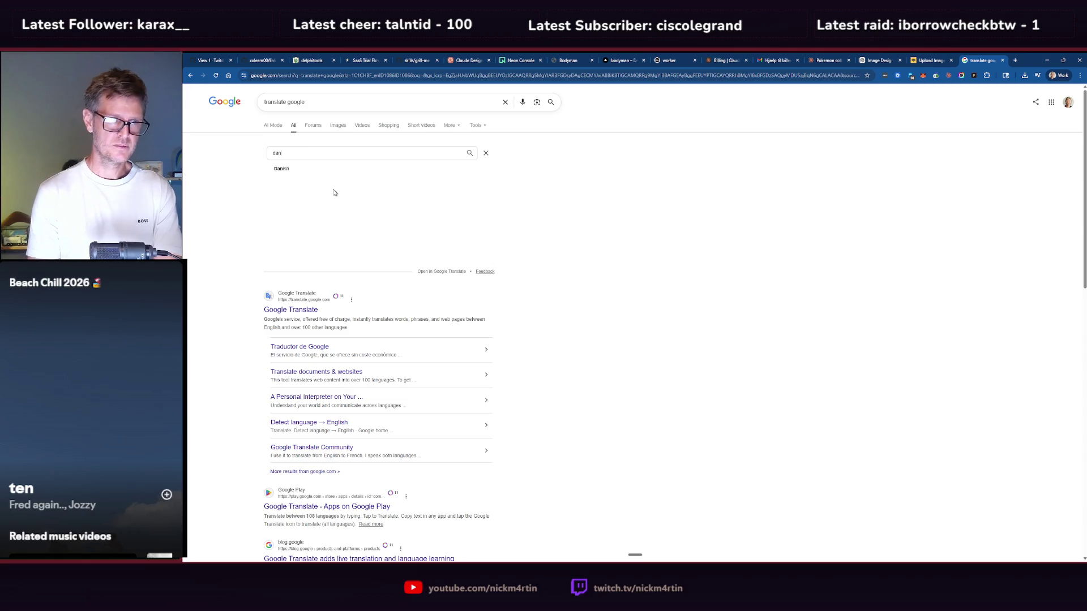
left_click(285, 168)
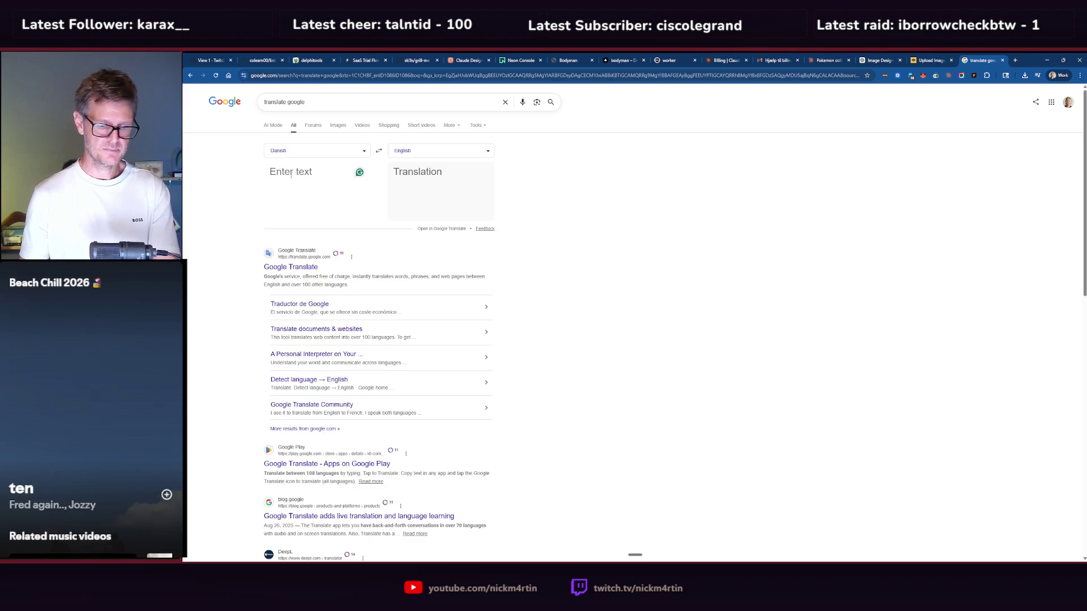
key("ctrl+v")
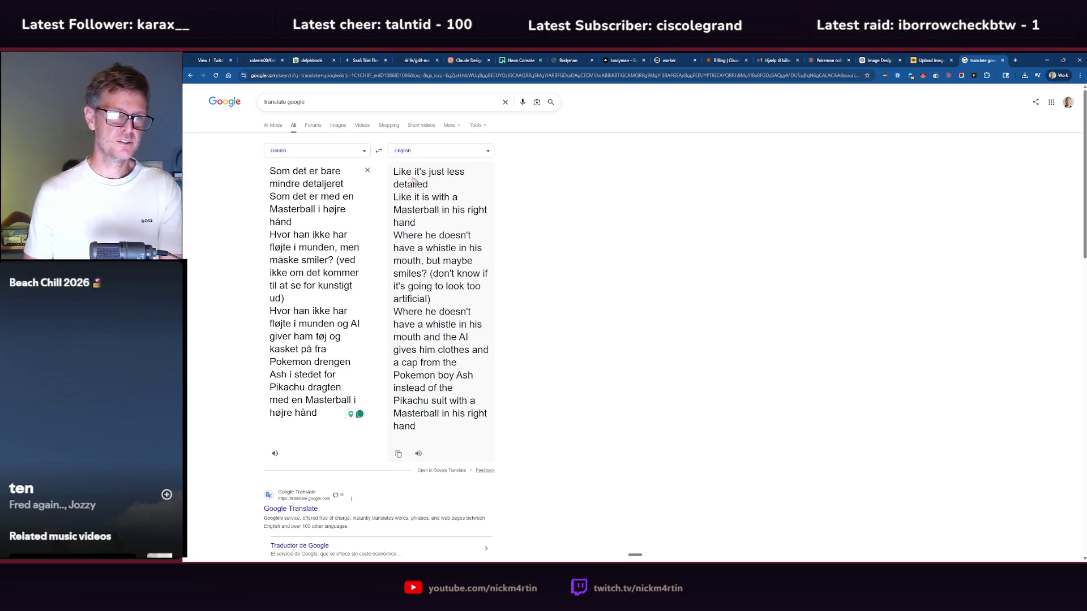
mouse_move(393, 176)
left_mouse_down()
mouse_move(470, 340)
mouse_move(453, 427)
left_mouse_up()
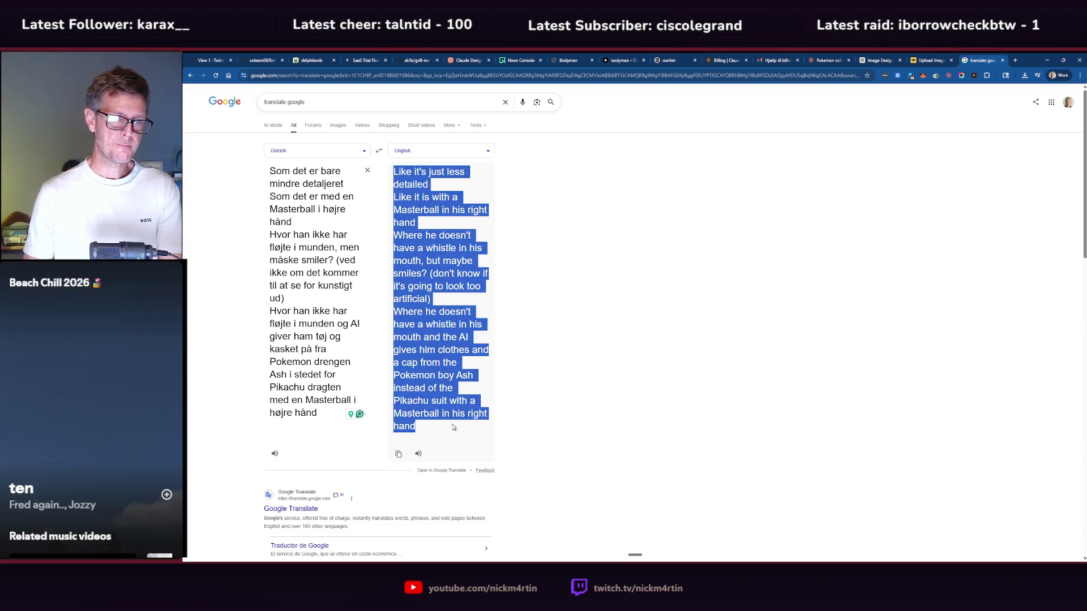
key("alt+Tab")
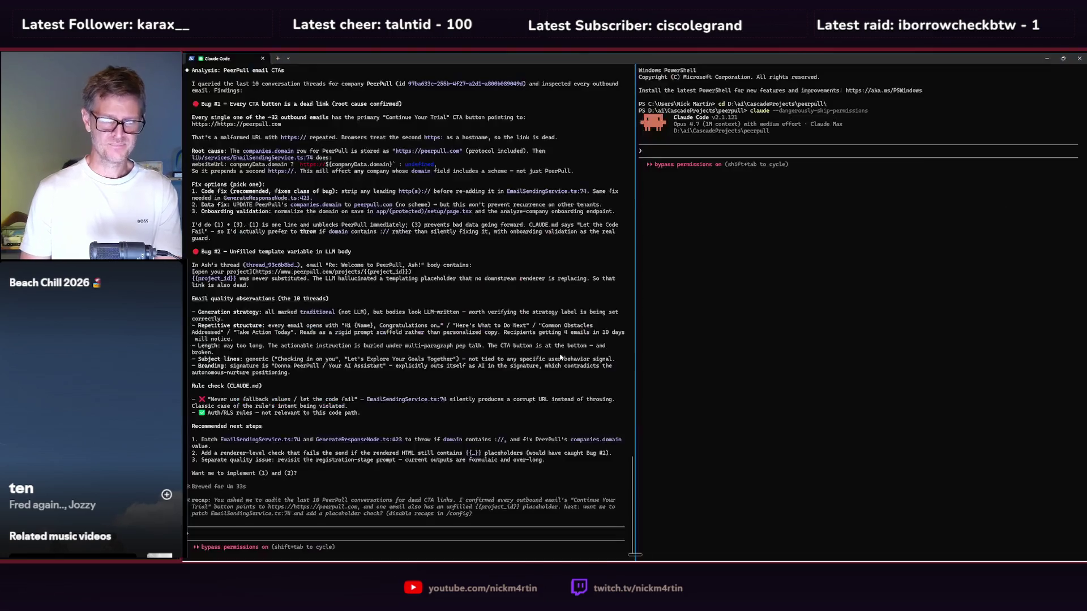
key("alt+Tab")
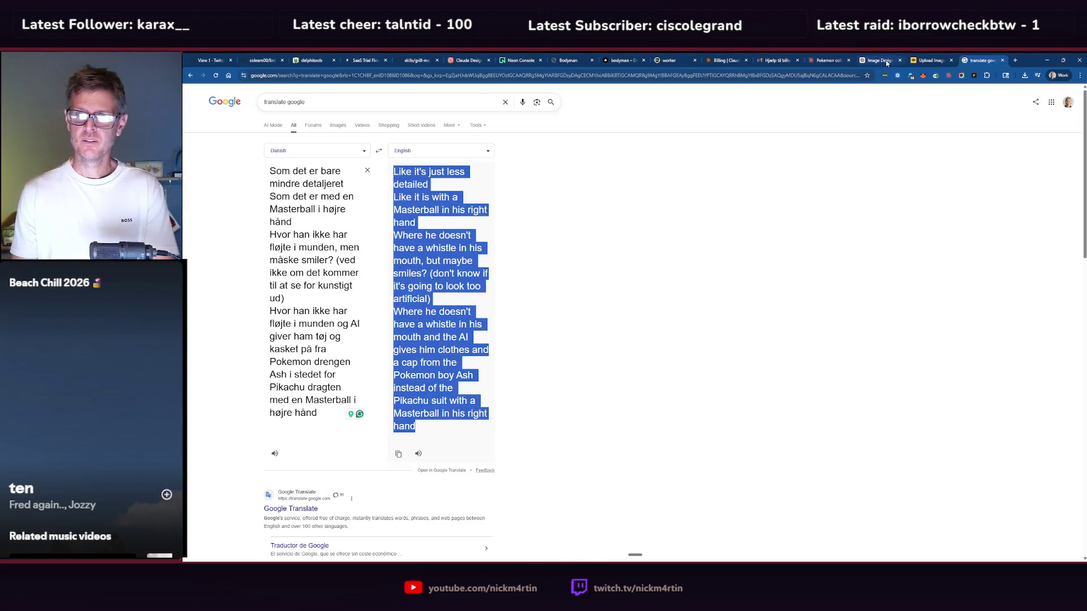
left_click(880, 60)
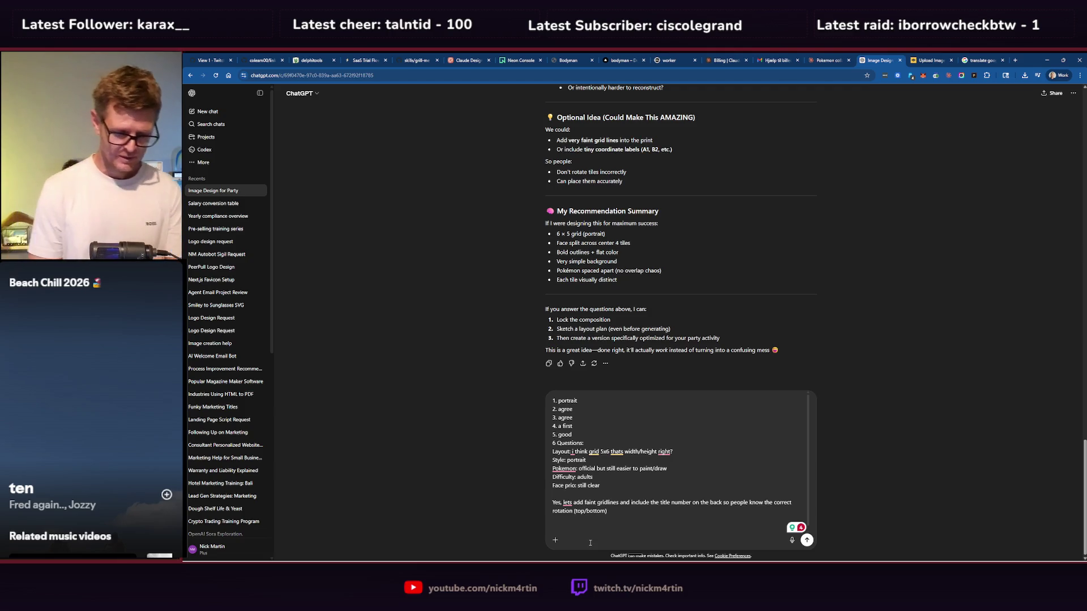
Write 'So far so good…' asking for feedback on the complexity and plausibility of each variation.
type("So far so good, below are ")
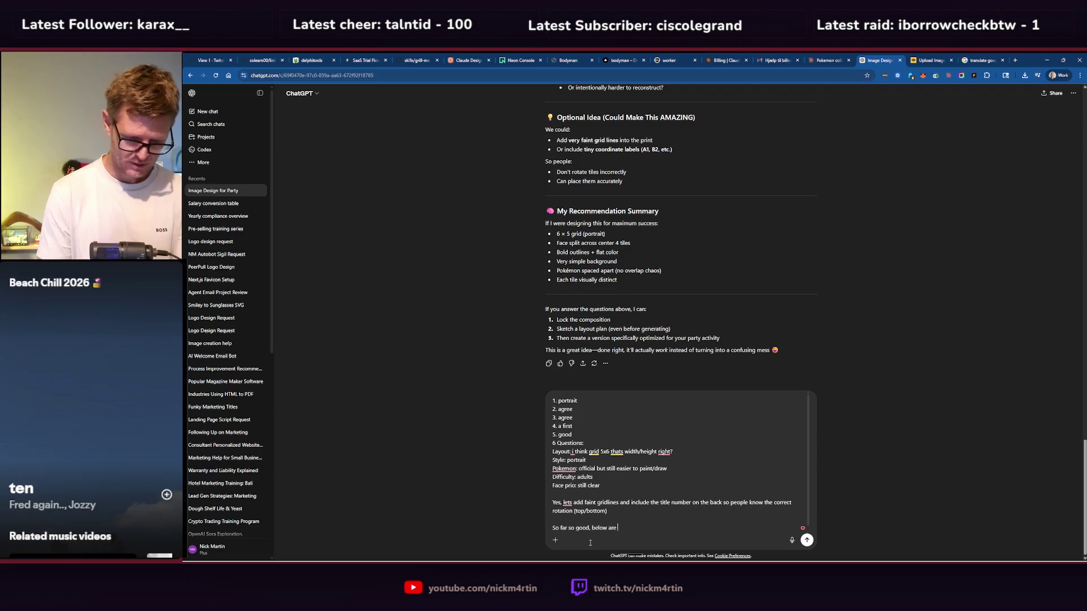
type("4 ")
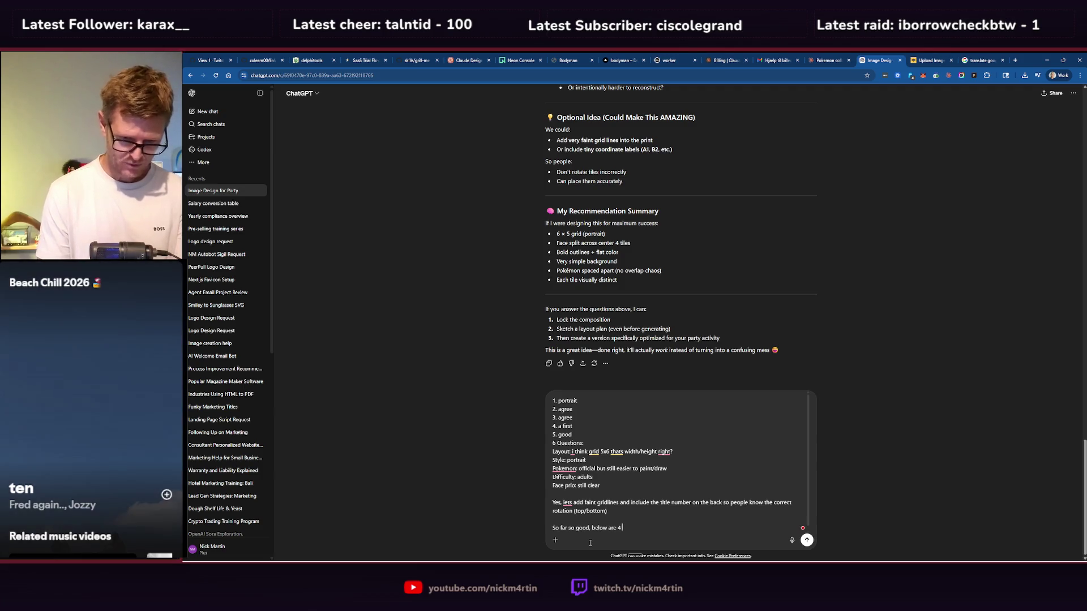
type("variations w")
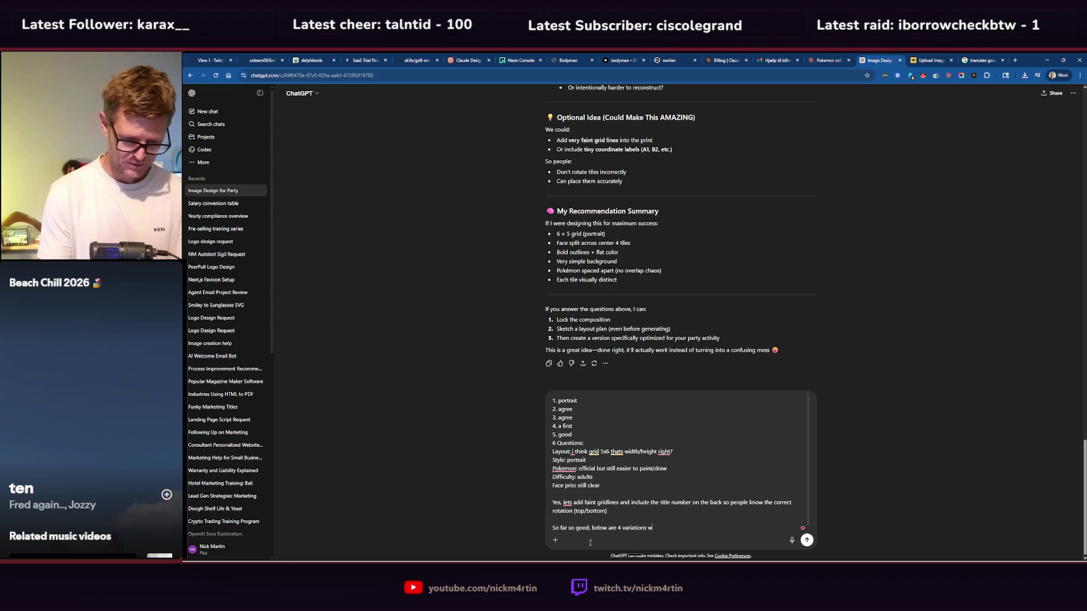
type("e could try but")
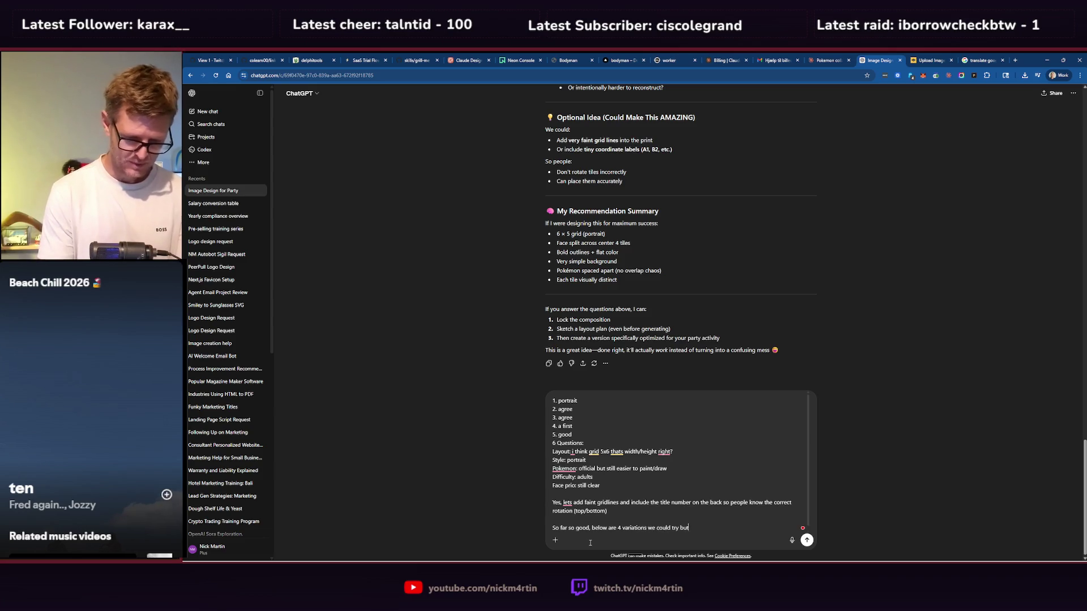
type(" I would like you")
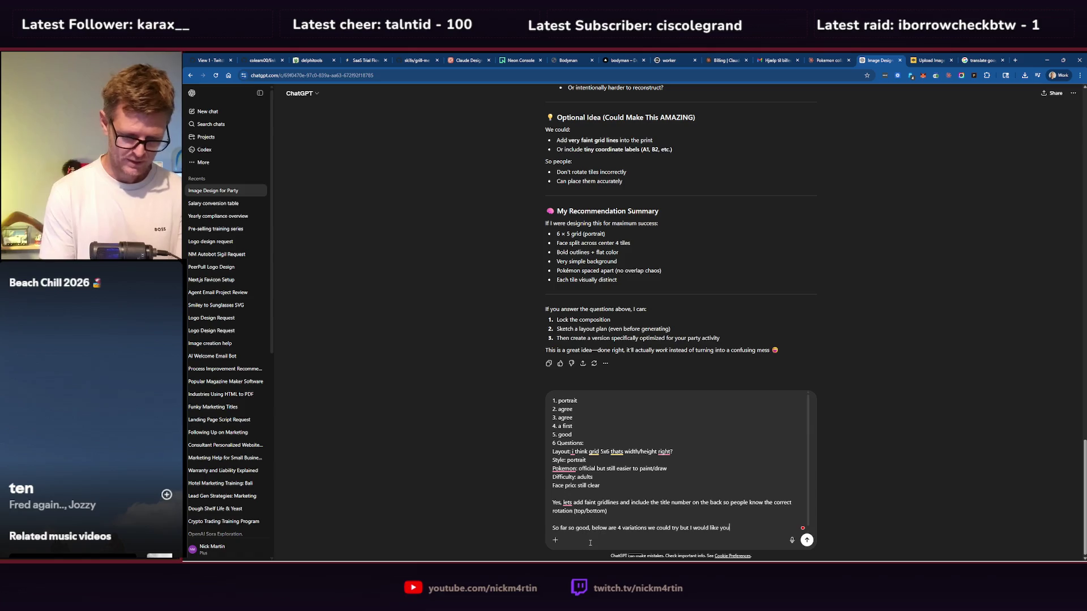
type("t feedback on t")
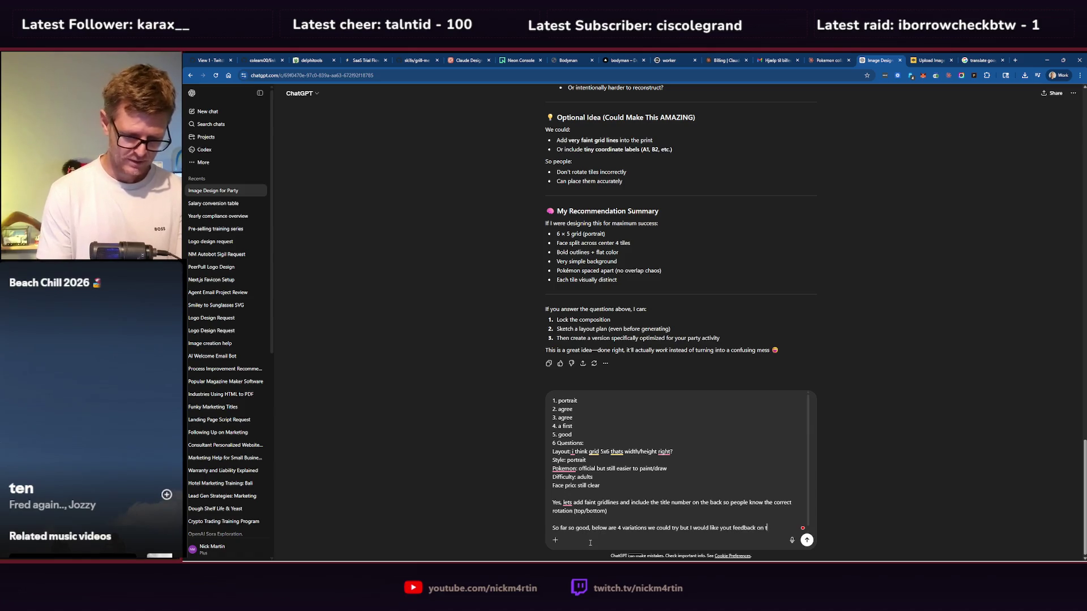
type("he complexity")
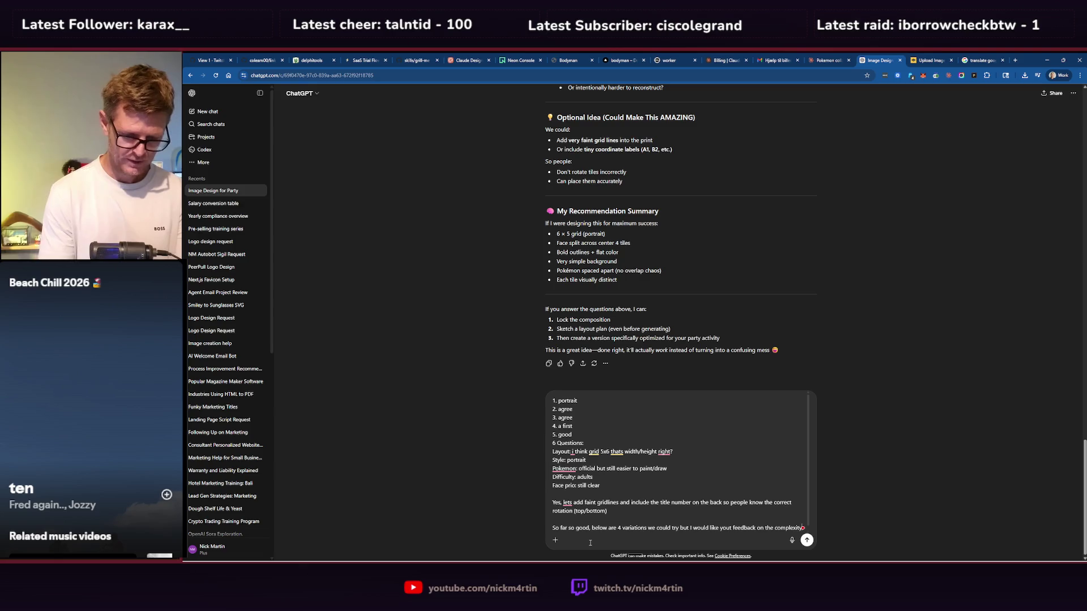
type("/polau")
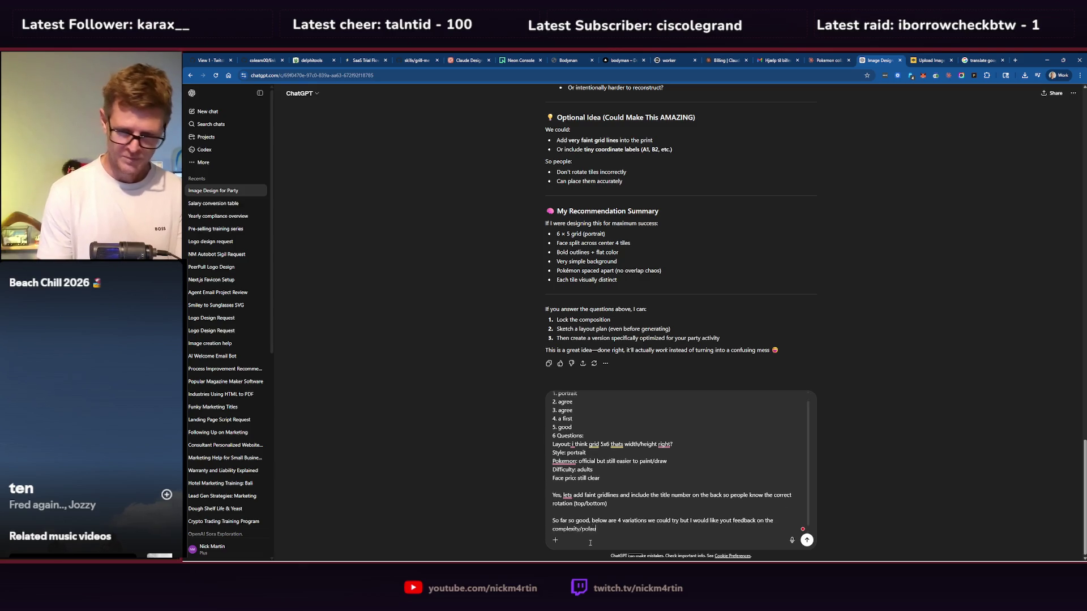
key("BackSpace")
key("BackSpace")
type("ausibility")
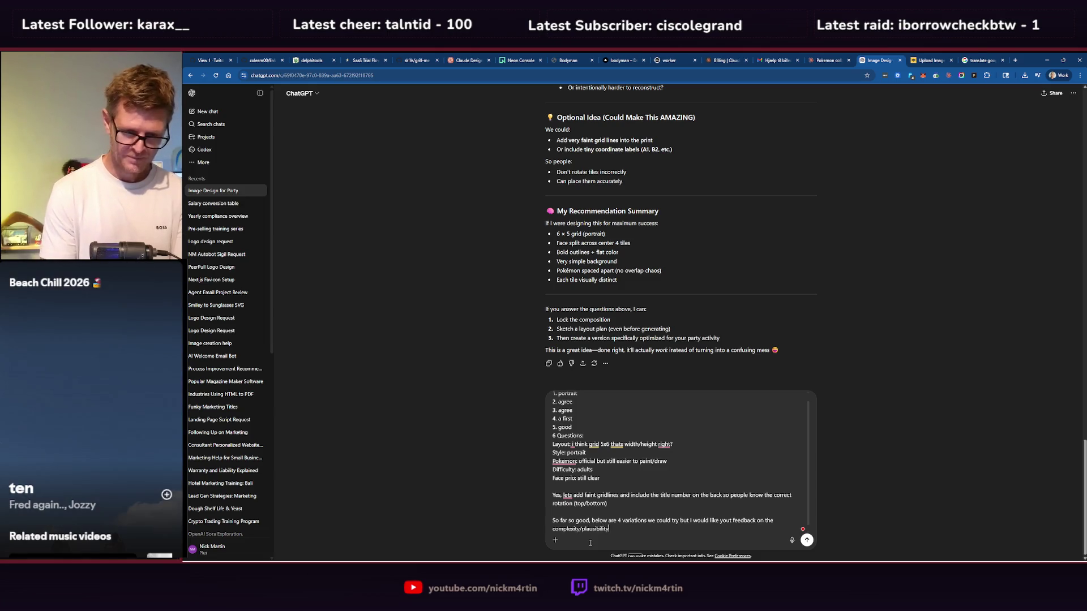
type("of each")
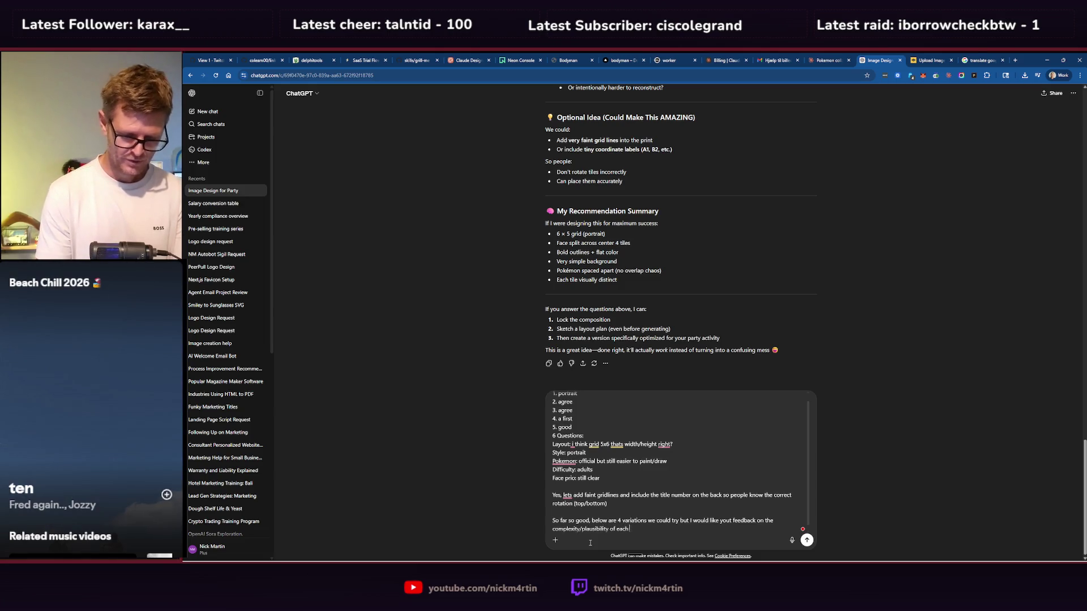
type(" variation:")
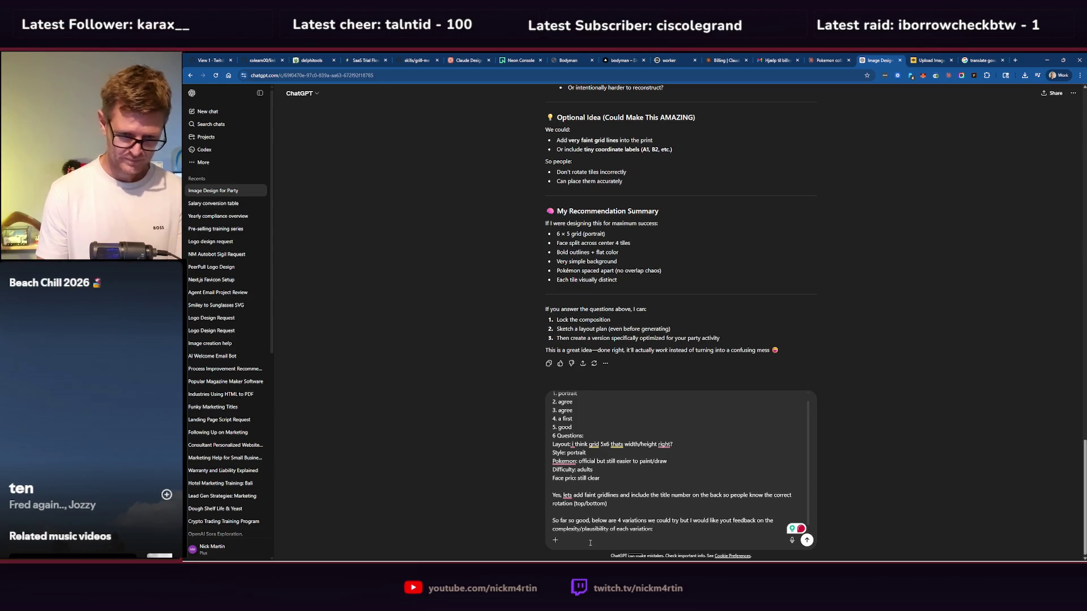
Paste the four translated variation ideas, including Masterball, below the intro.
key("ctrl+v")
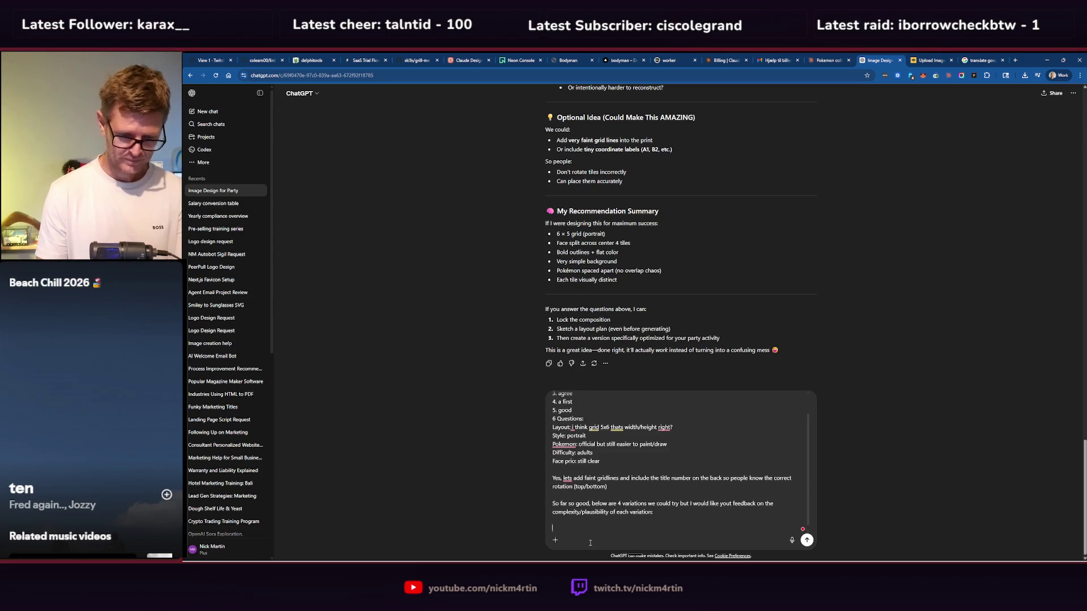
right_click(597, 527)
left_click(718, 476)
type("Where he doesn't have a whistle in his mouth, but maybe smiles? (don't know if it's going to look too artificial)")
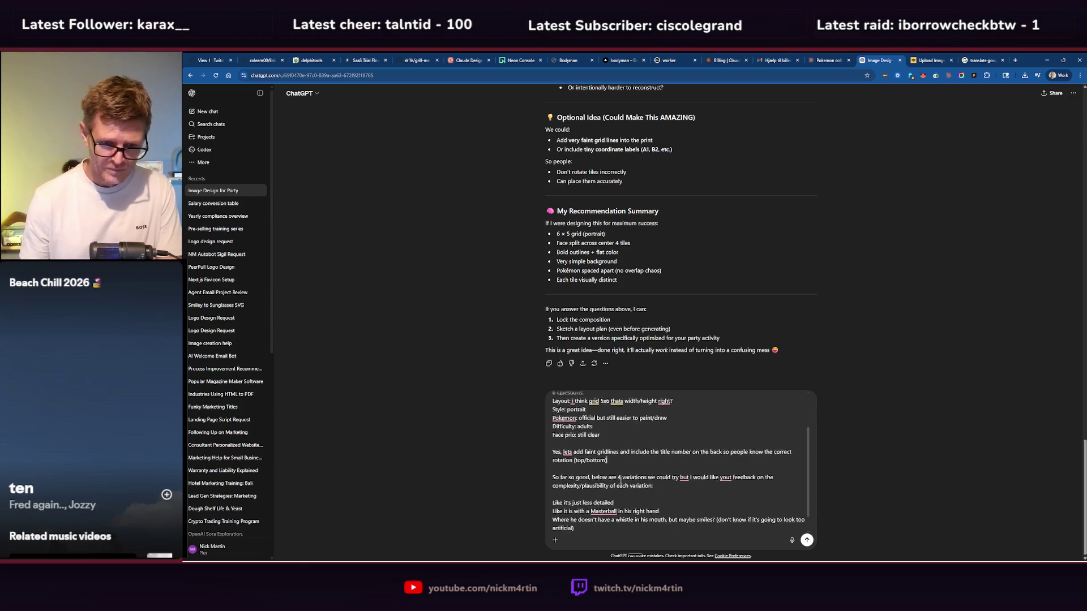
scroll(620, 481, "up", 3)
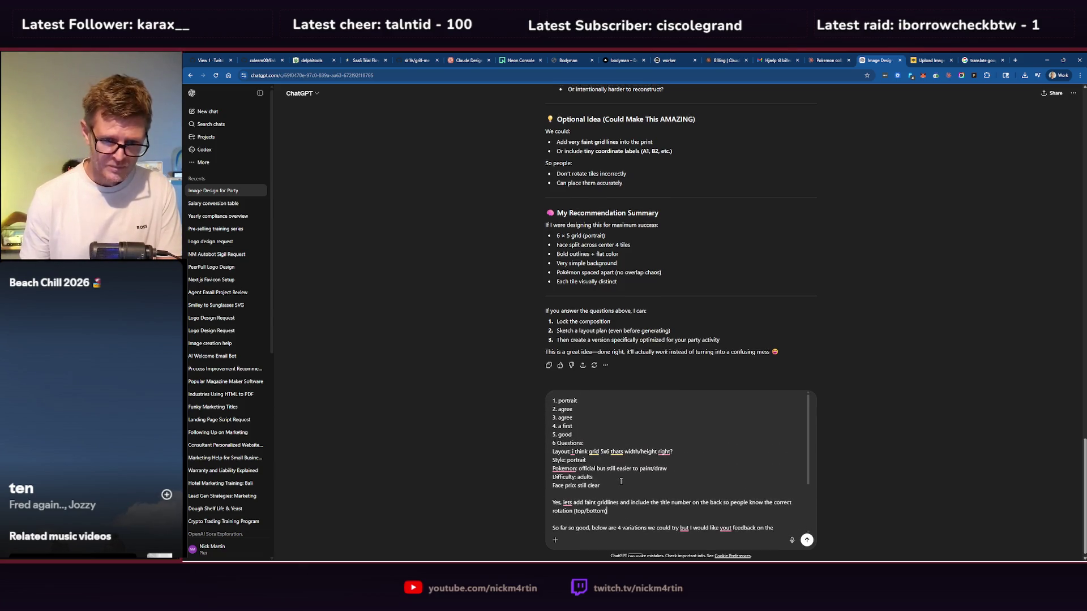
scroll(632, 505, "down", 3)
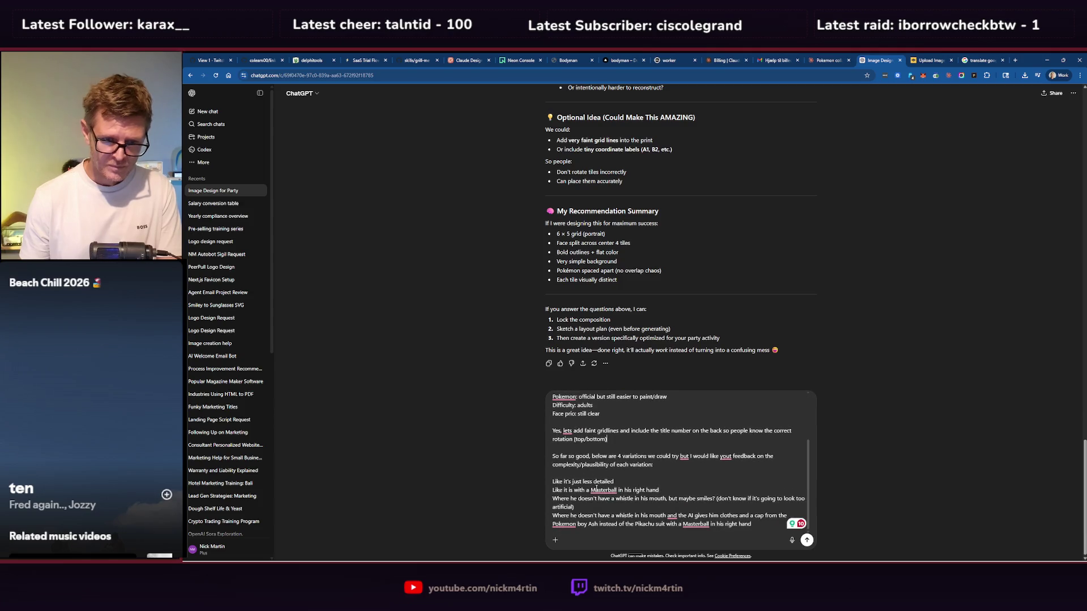
key("ctrl+End")
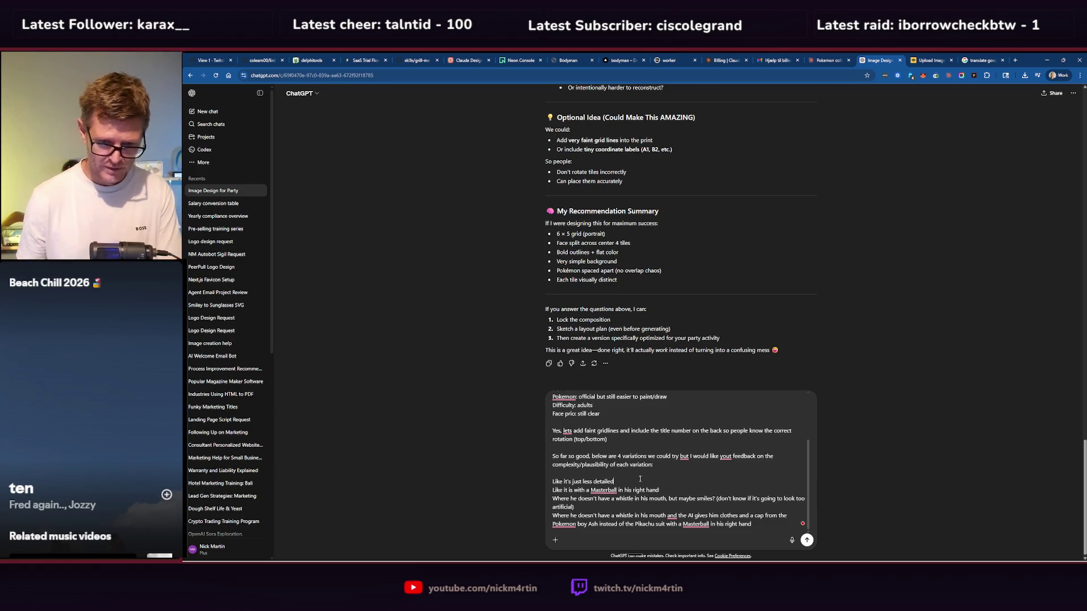
Prefix each of the four variation lines with '-' and send the message.
left_click(641, 480)
key("Home")
type("-")
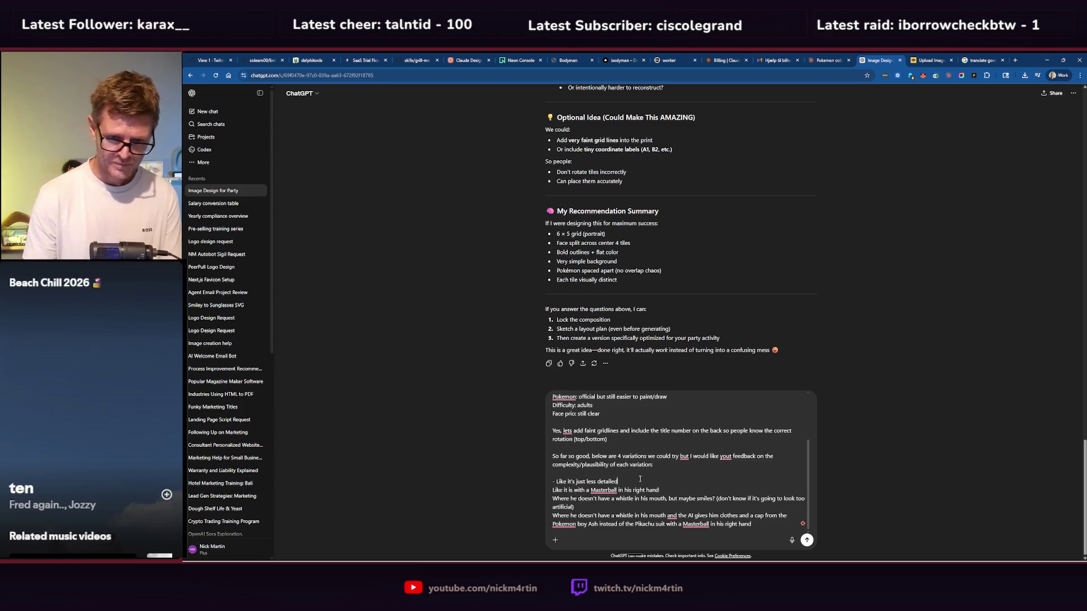
key("End")
key("Delete")
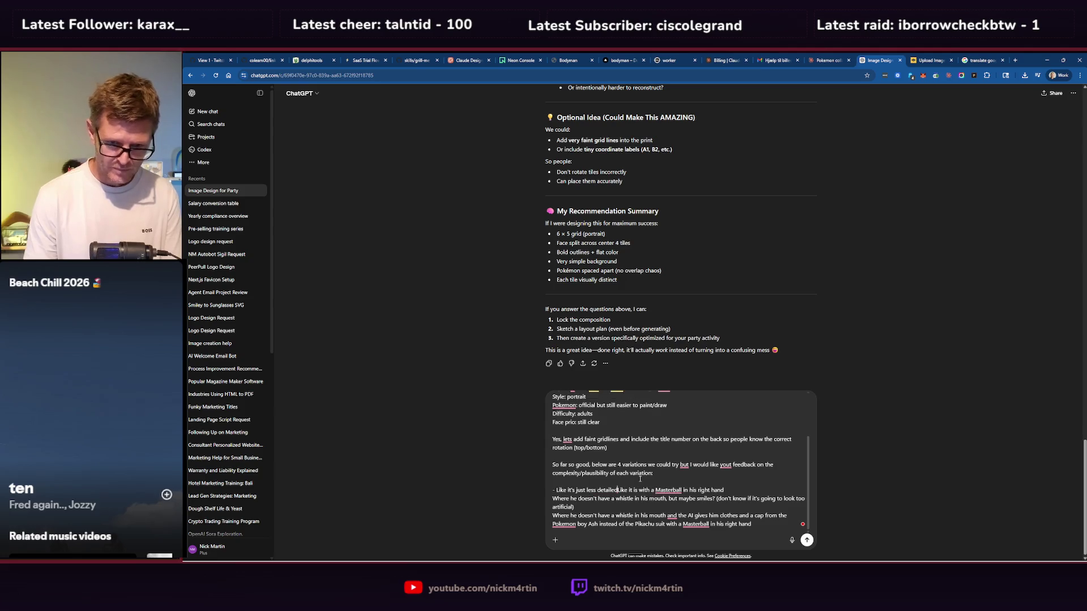
key("shift+Return")
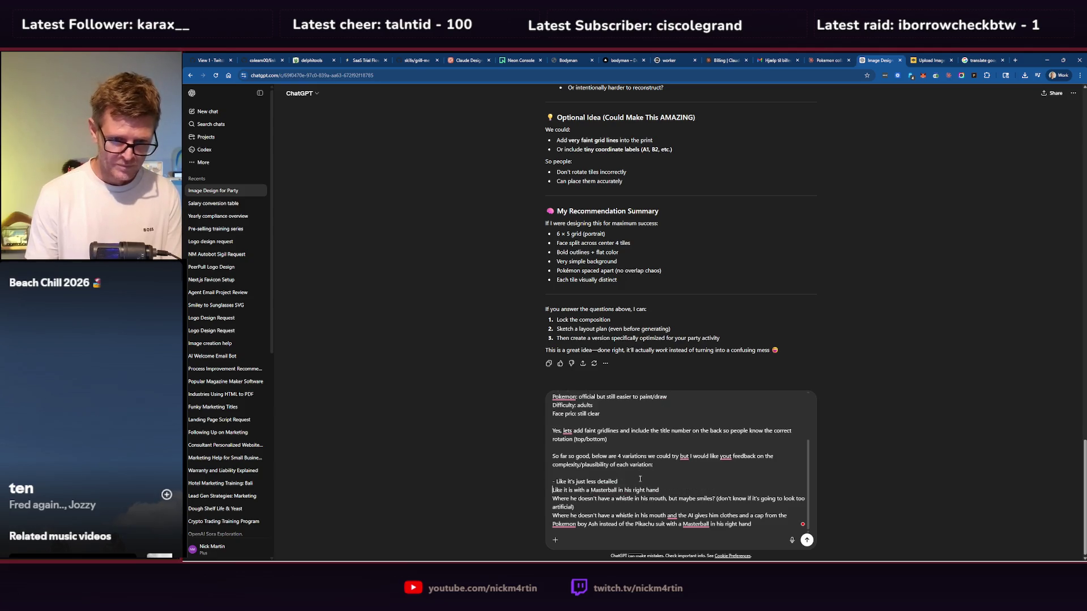
type("-")
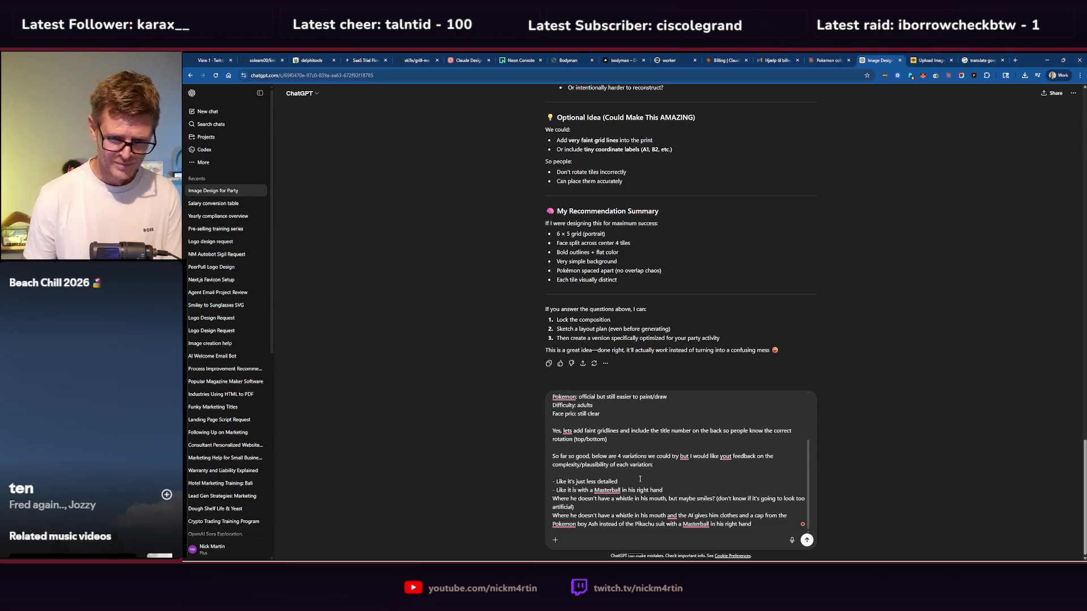
left_click(553, 499)
type("-")
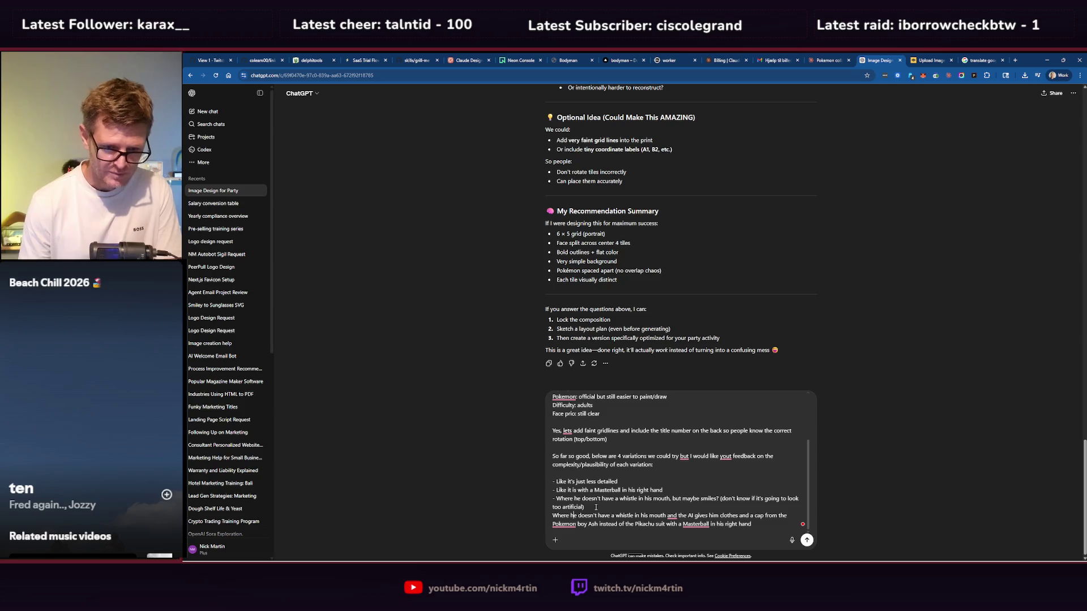
type("-")
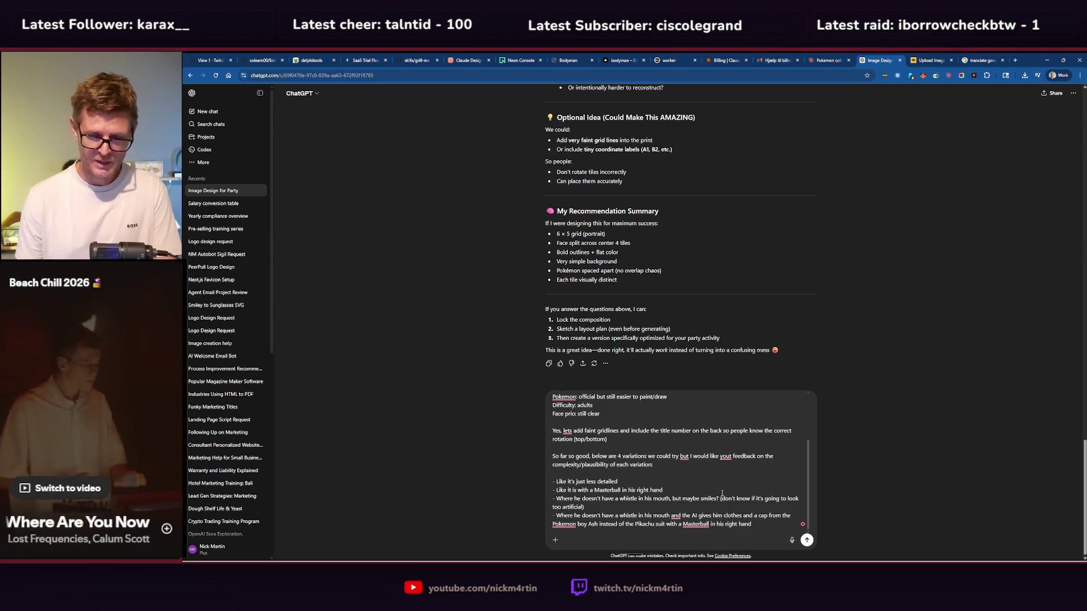
key("Return")
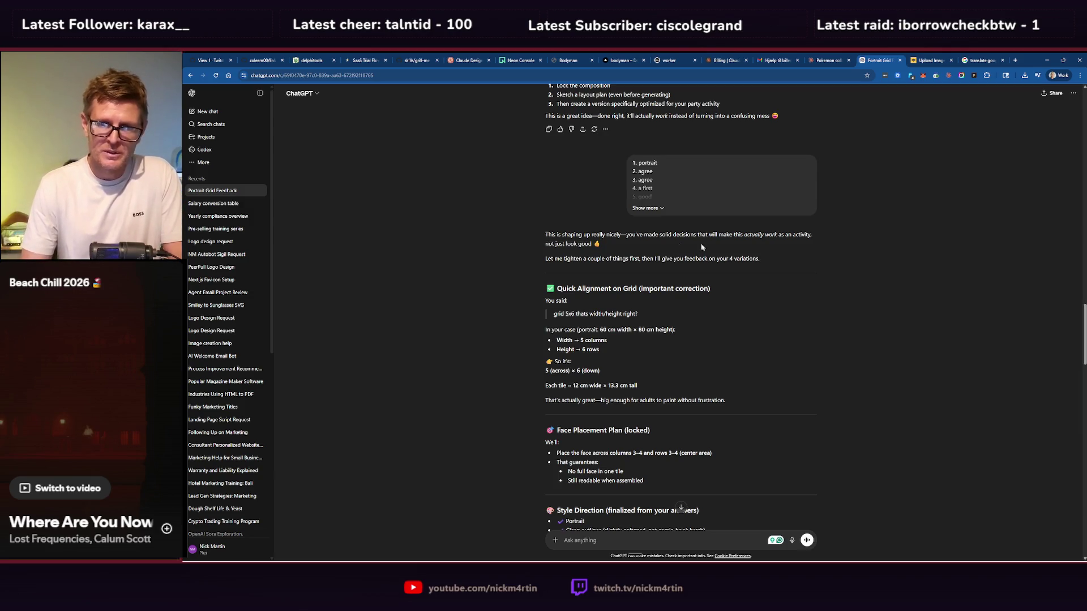
Scroll through ChatGPT's reply with the 5 × 6 grid correction and variation feedback.
scroll(748, 263, "down", 2)
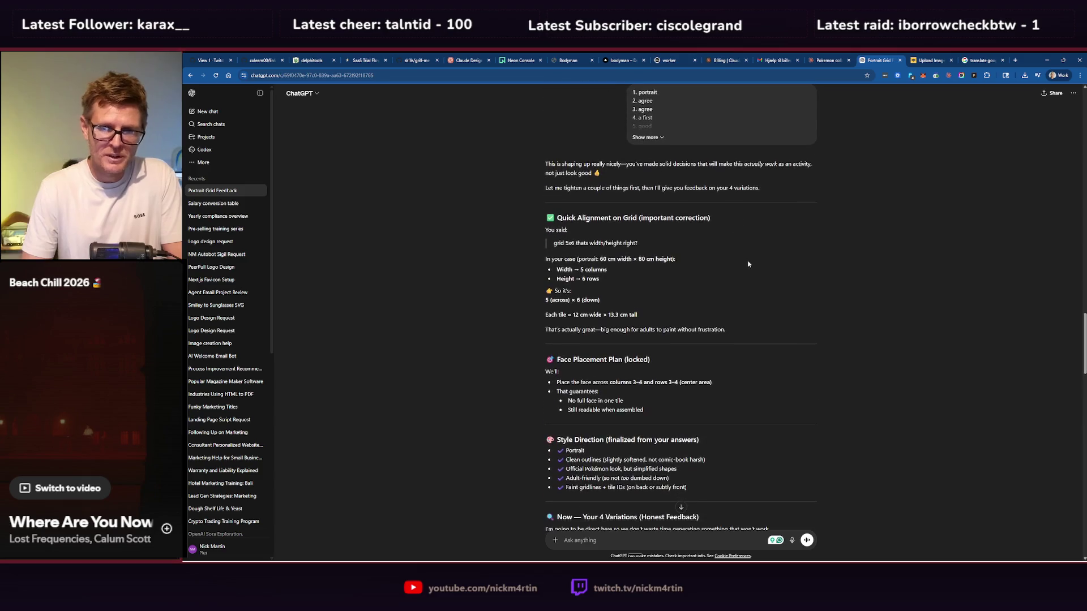
scroll(729, 164, "down", 2)
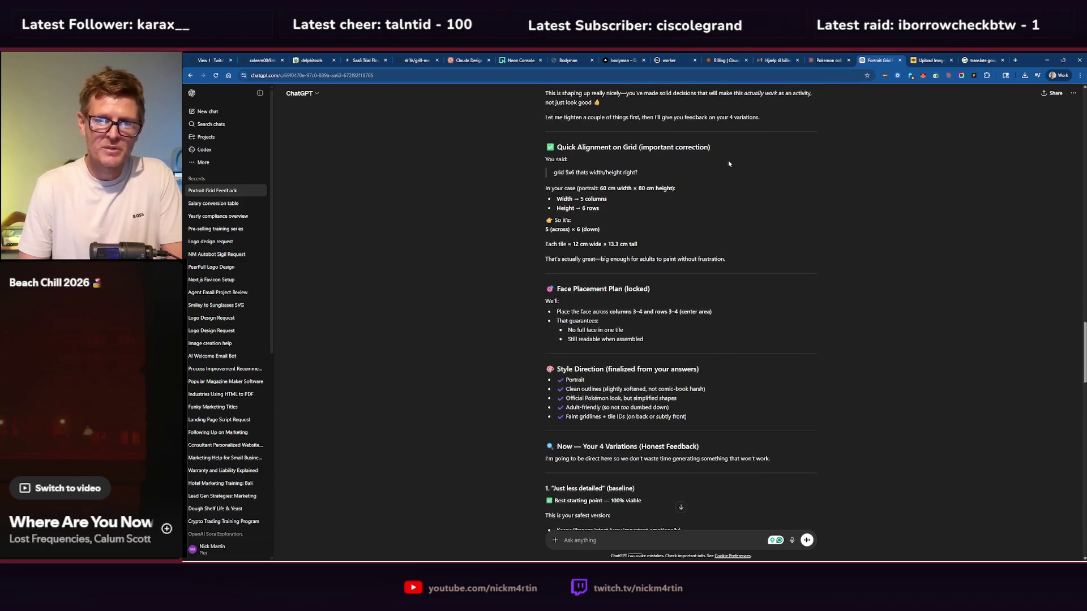
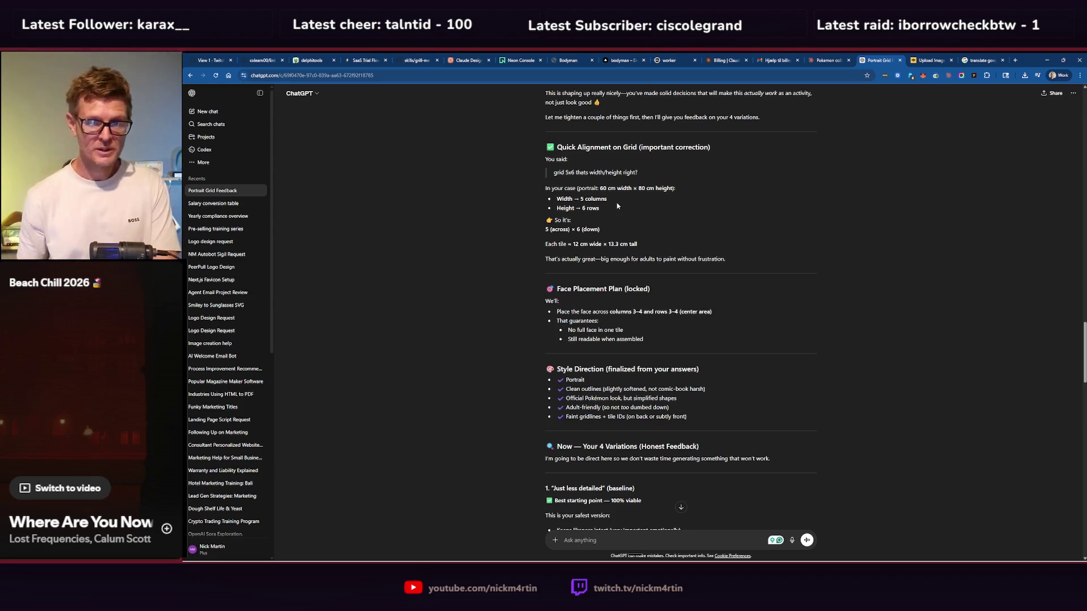
Scroll through ChatGPT's portrait grid feedback to review it.
scroll(719, 212, "down", 2)
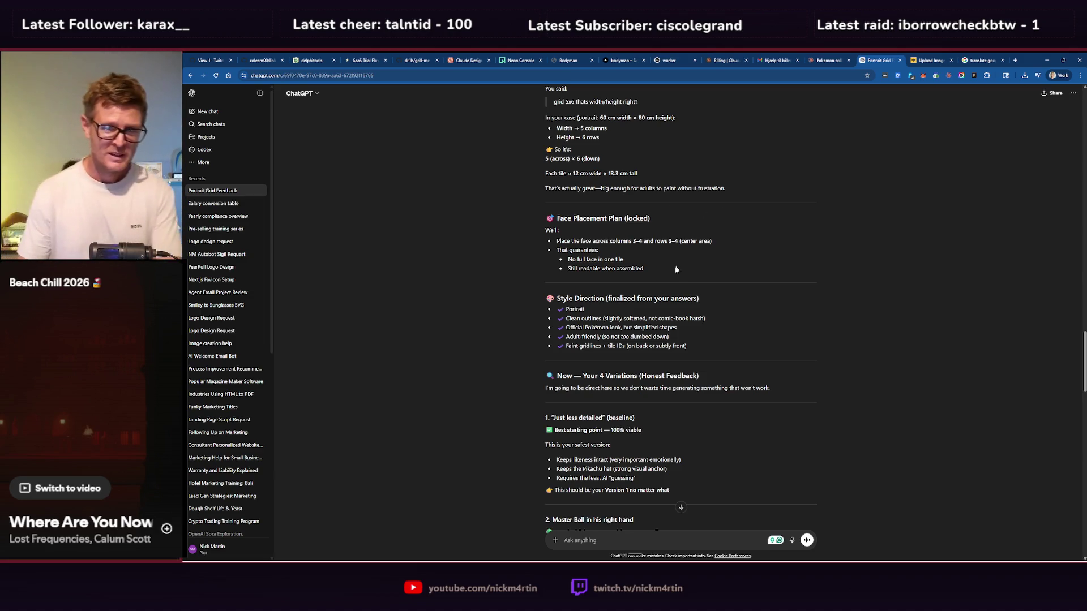
scroll(617, 249, "down", 4)
scroll(635, 261, "down", 15)
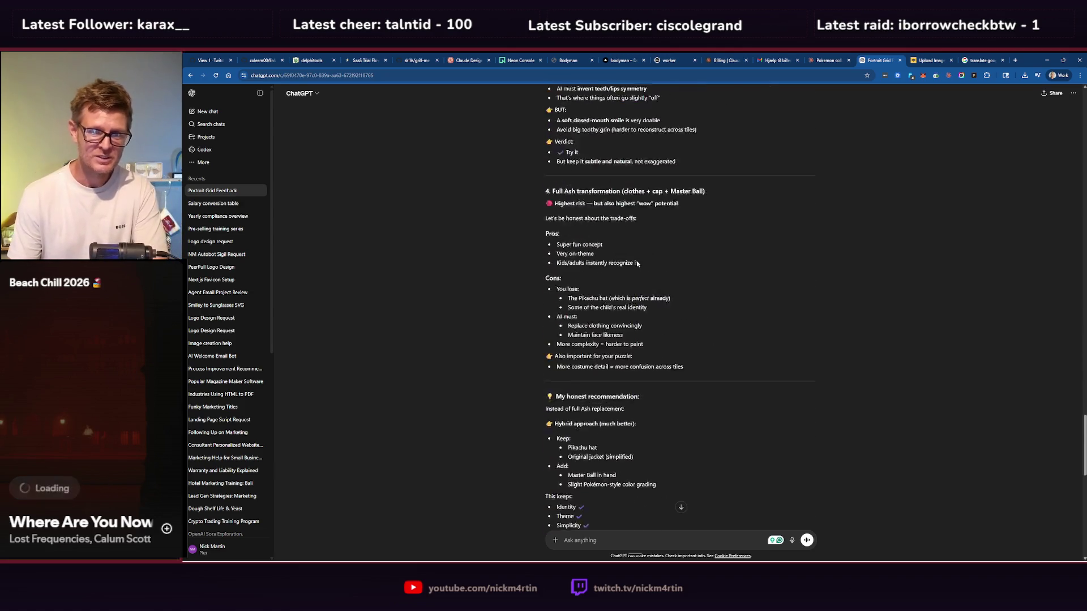
scroll(641, 265, "up", 15)
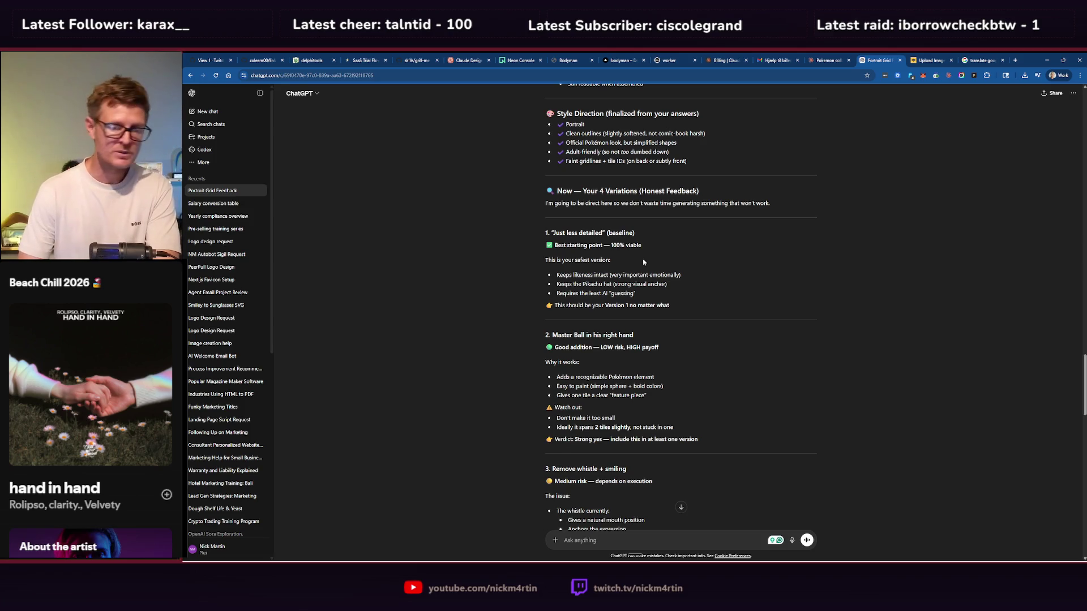
scroll(643, 262, "up", 5)
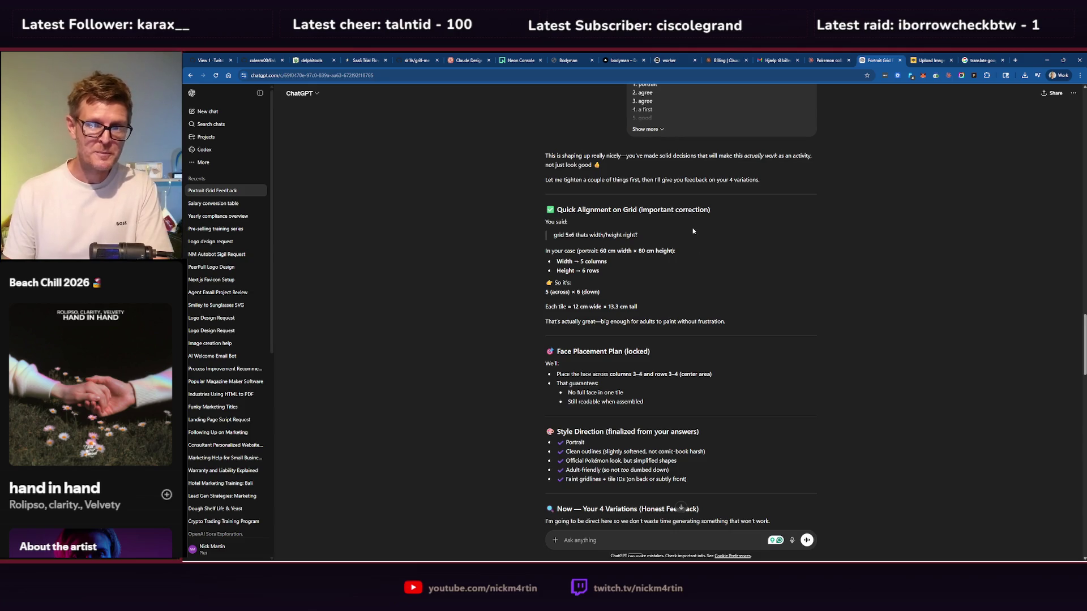
scroll(693, 230, "down", 1)
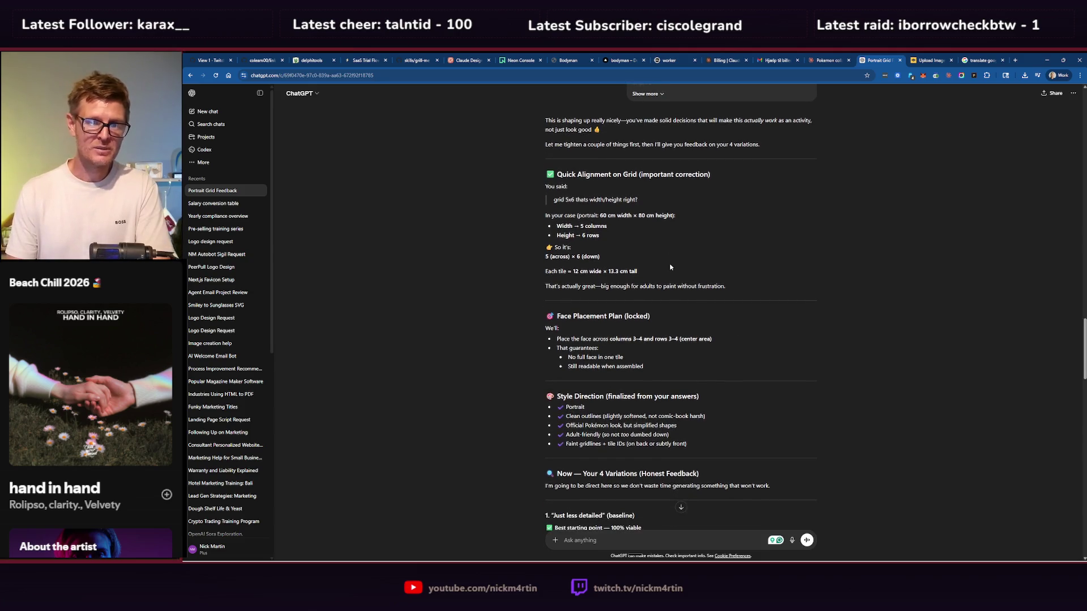
scroll(640, 301, "down", 3)
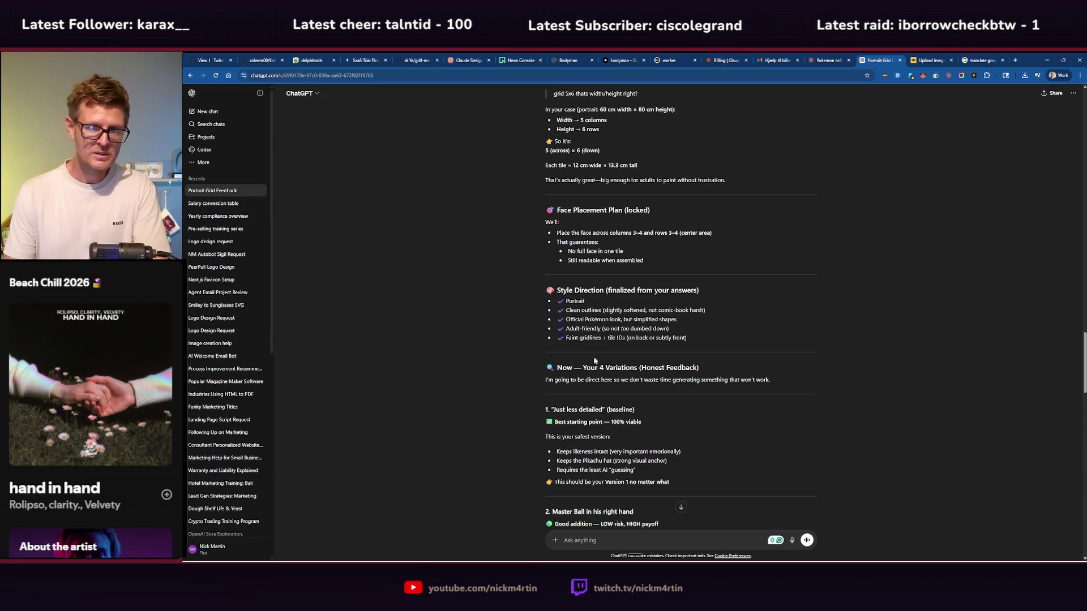
scroll(594, 361, "down", 3)
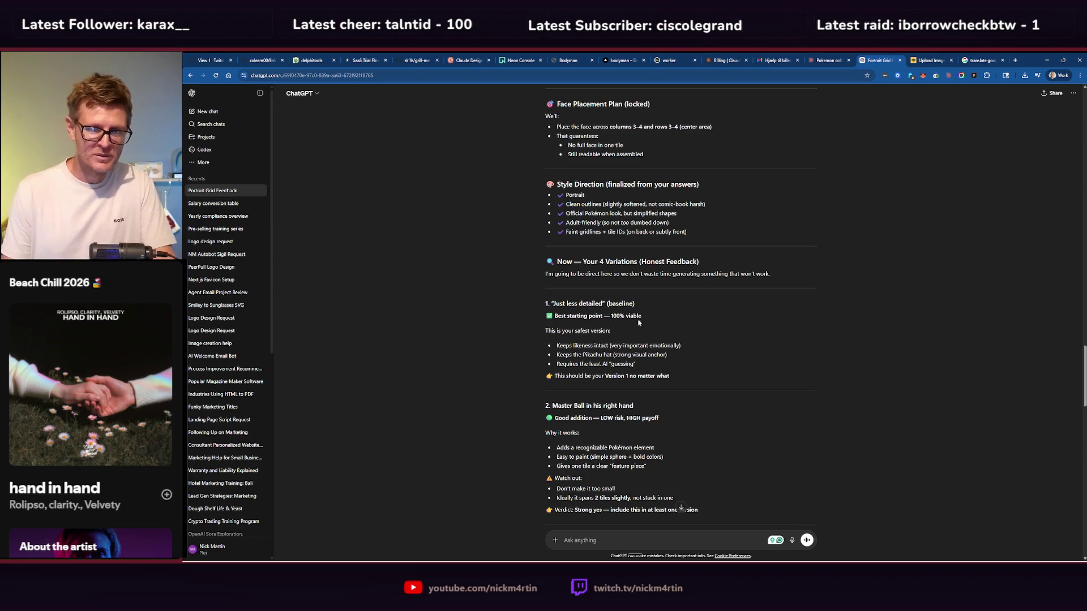
scroll(638, 322, "down", 2)
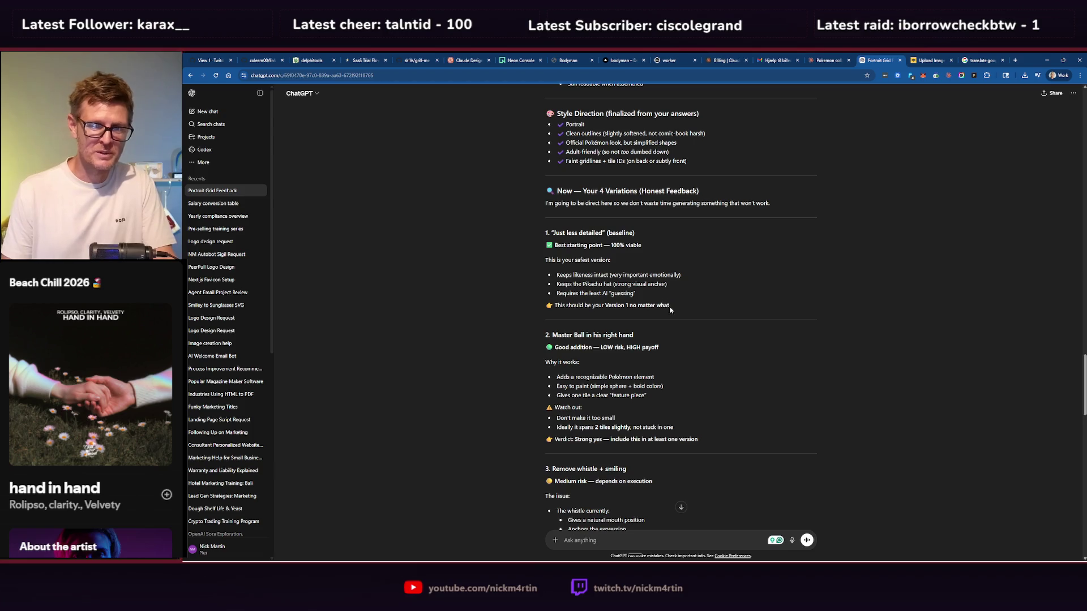
scroll(632, 330, "down", 1)
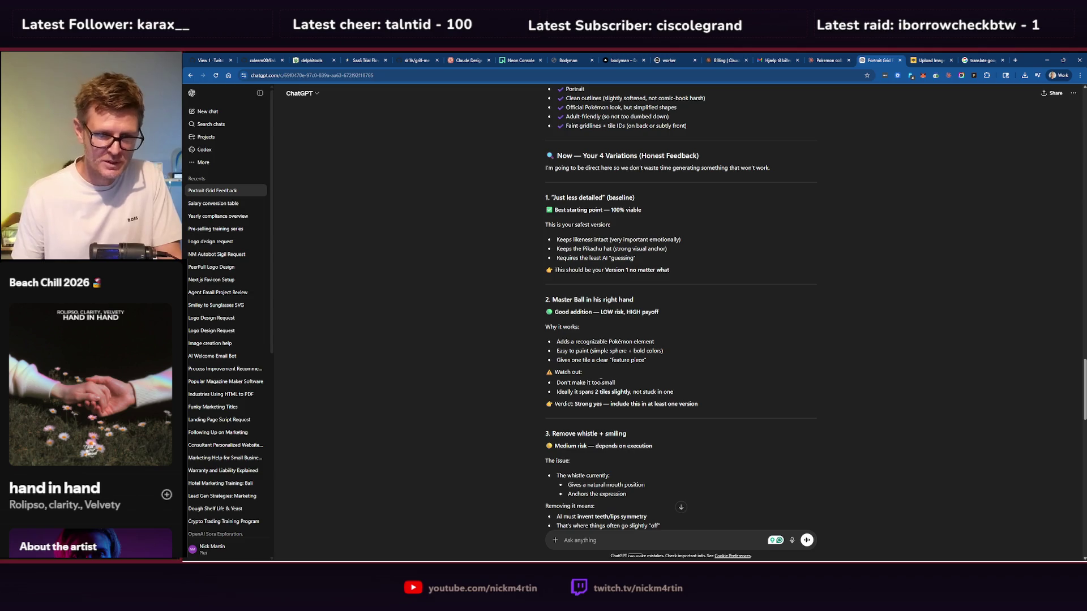
scroll(653, 389, "down", 3)
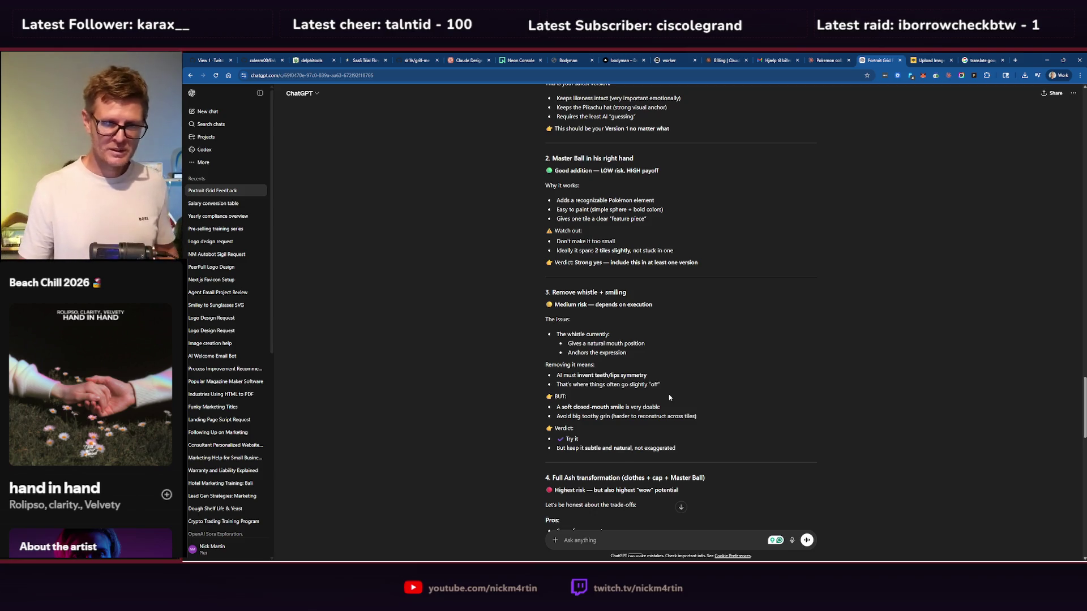
scroll(646, 416, "down", 2)
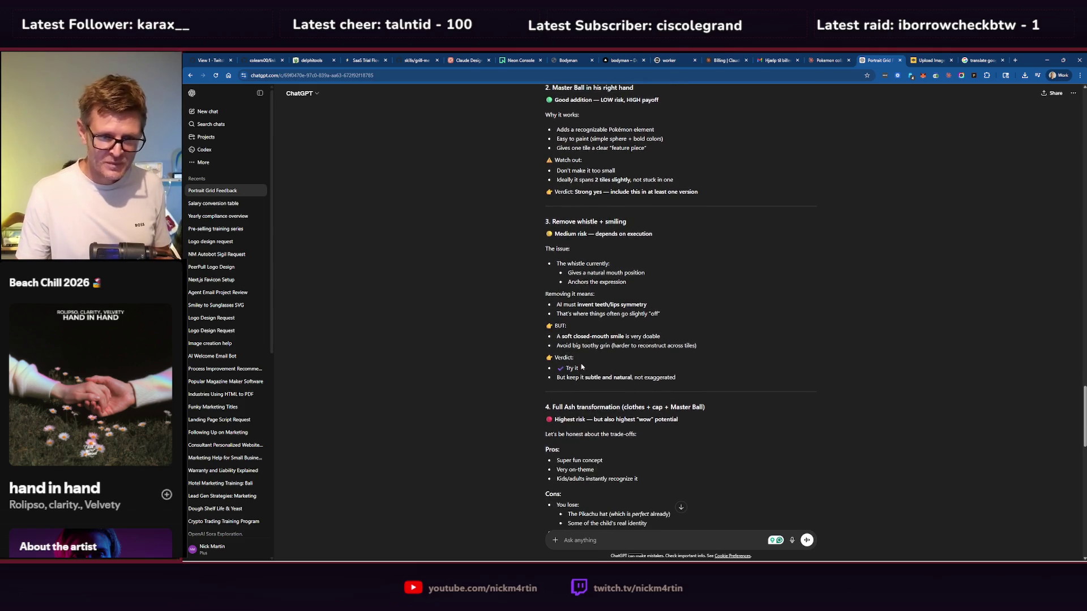
scroll(706, 379, "down", 3)
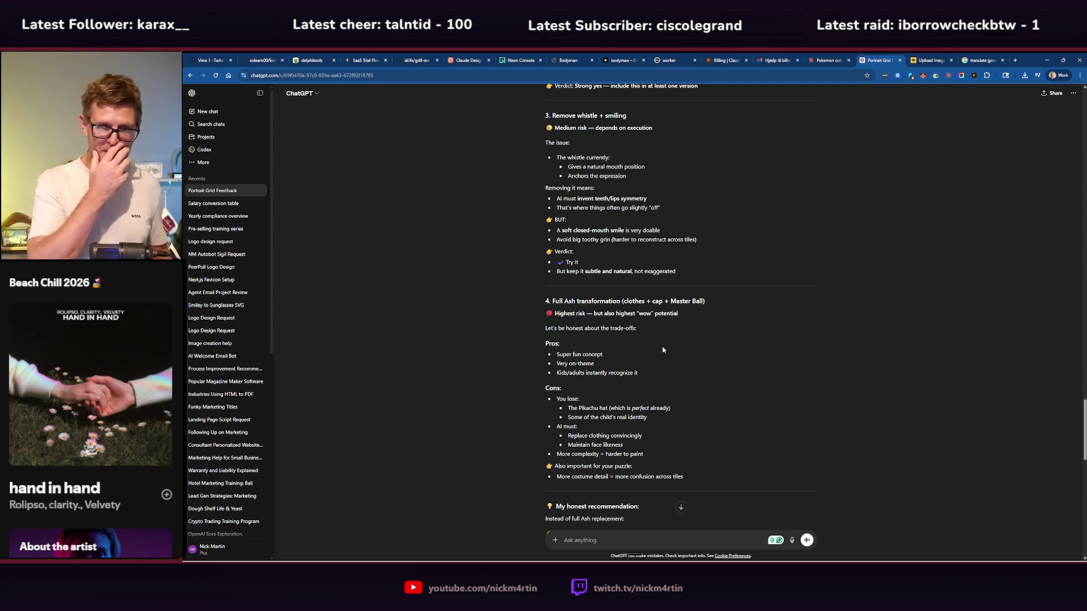
scroll(728, 340, "down", 2)
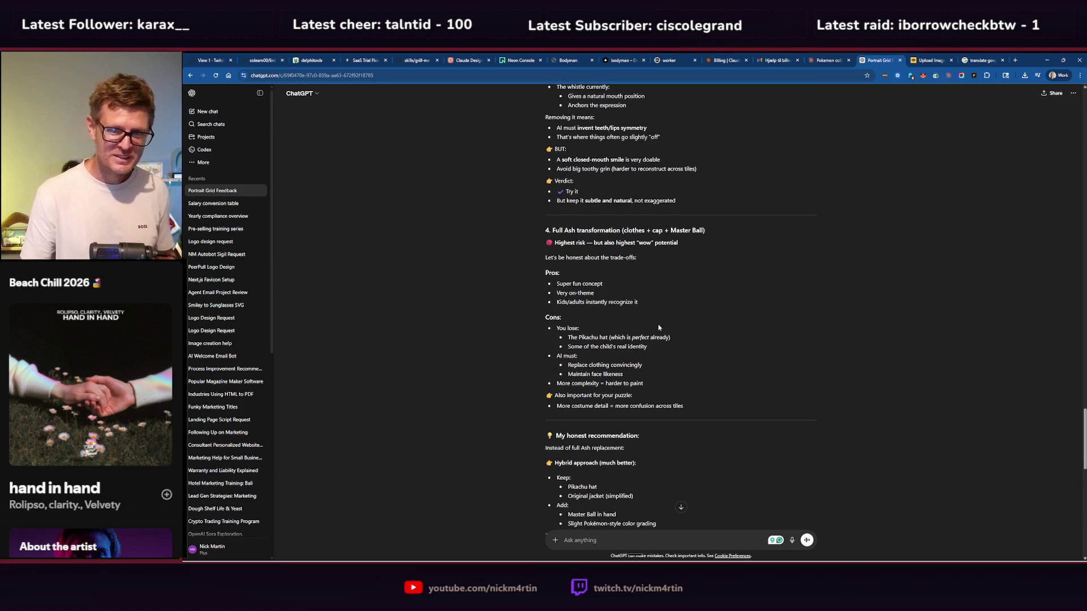
scroll(654, 334, "down", 1)
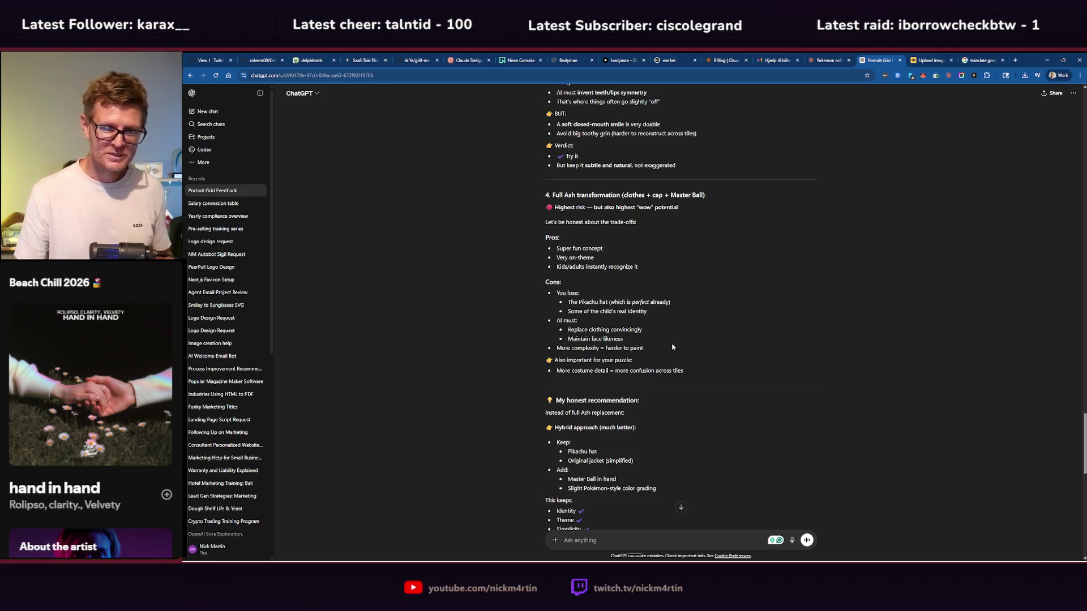
scroll(673, 347, "down", 2)
scroll(674, 350, "down", 1)
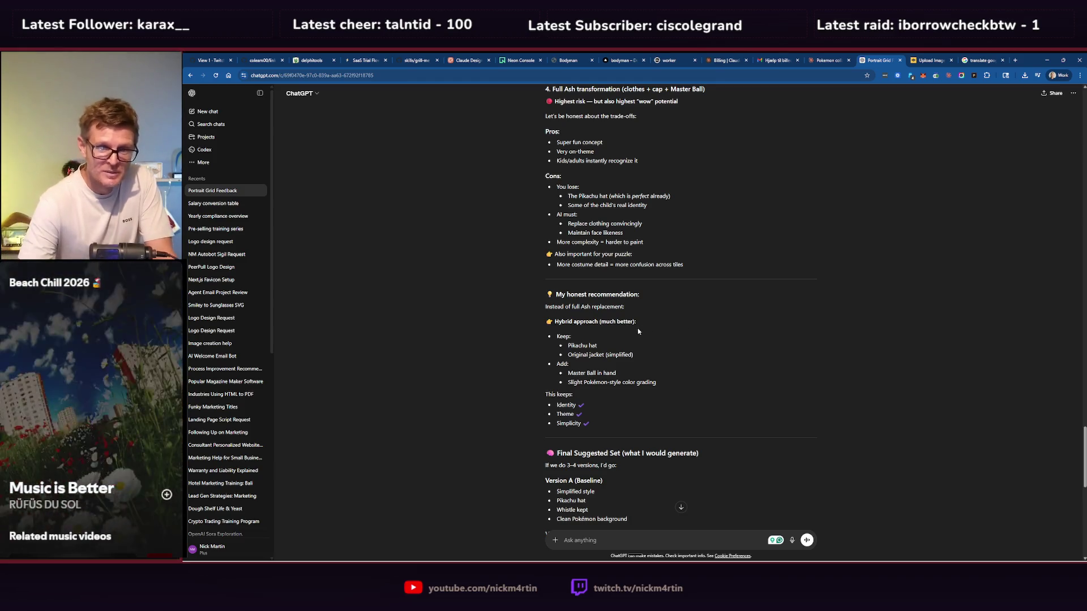
scroll(675, 374, "down", 1)
scroll(676, 354, "up", 2)
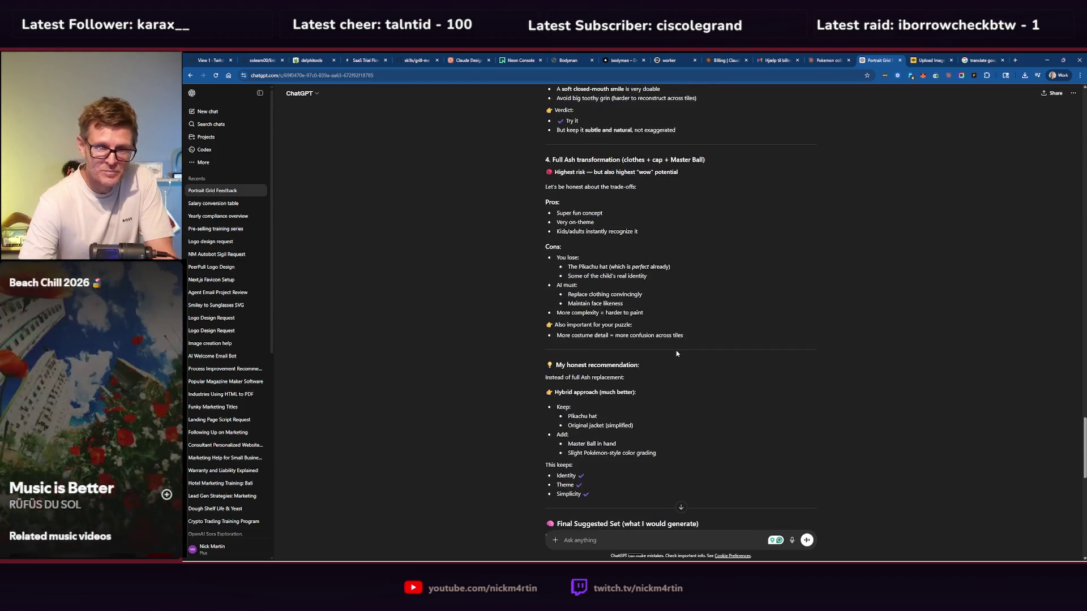
Send a reply asking for a 6-across, 5-down grid and to perfect the original first.
left_click(600, 541)
scroll(719, 376, "down", 15)
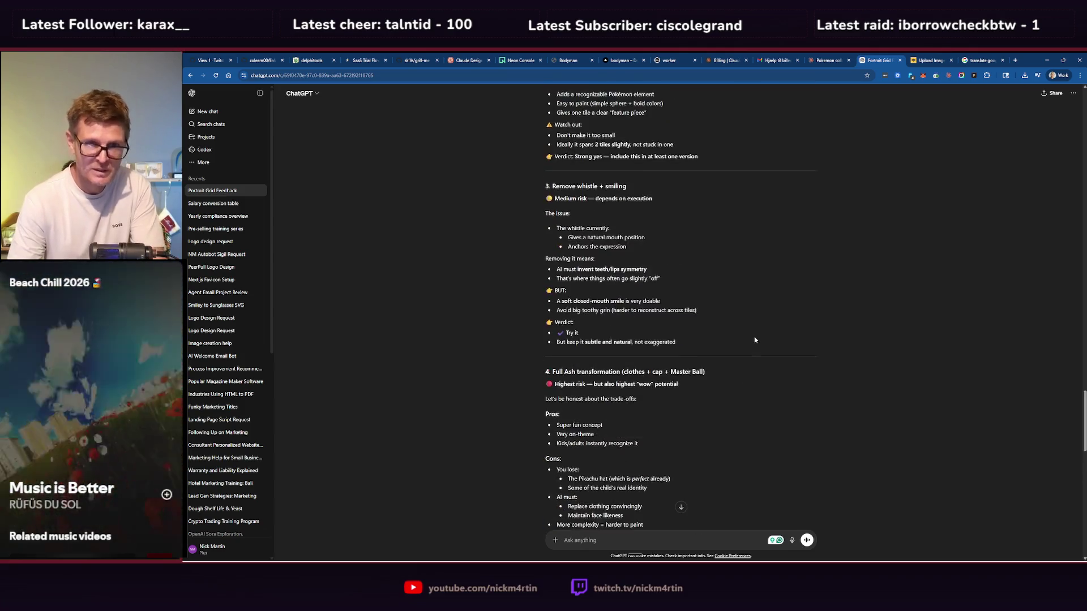
scroll(759, 339, "down", 4)
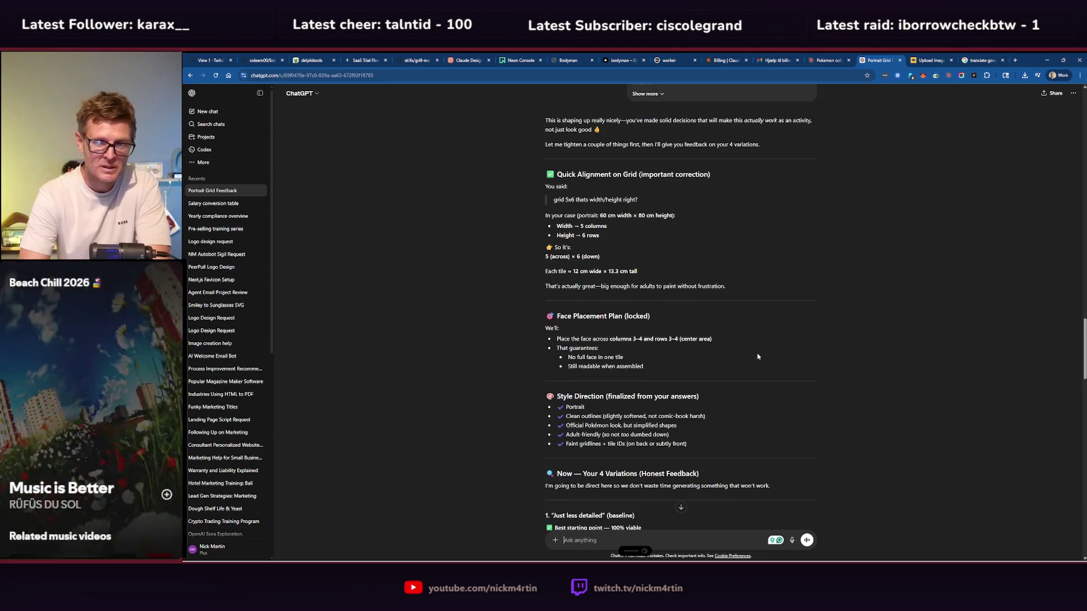
scroll(695, 273, "down", 4)
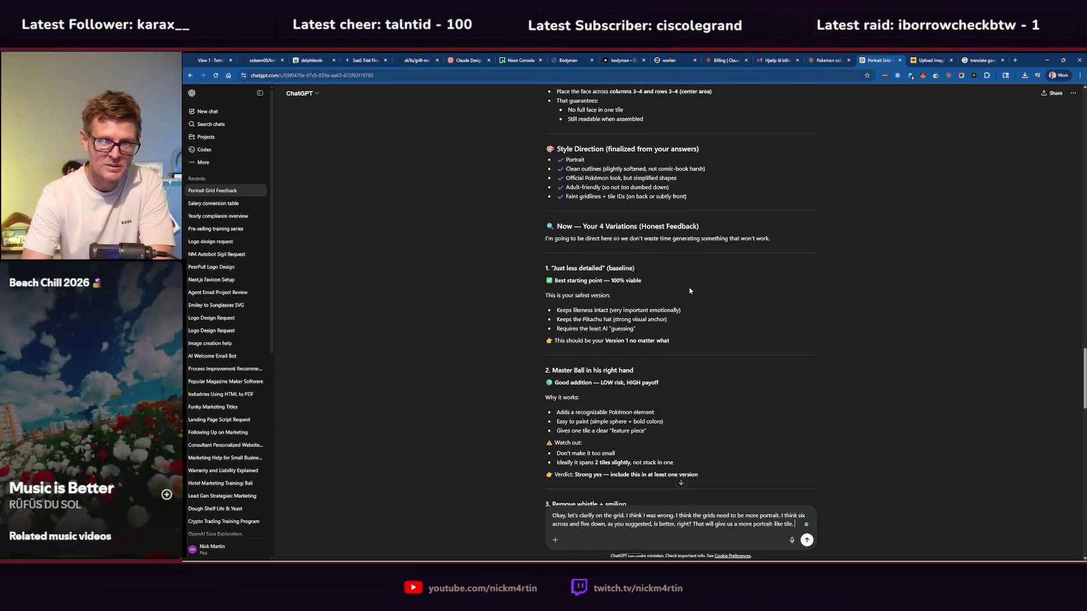
scroll(689, 291, "down", 3)
scroll(690, 291, "up", 1)
scroll(714, 340, "down", 3)
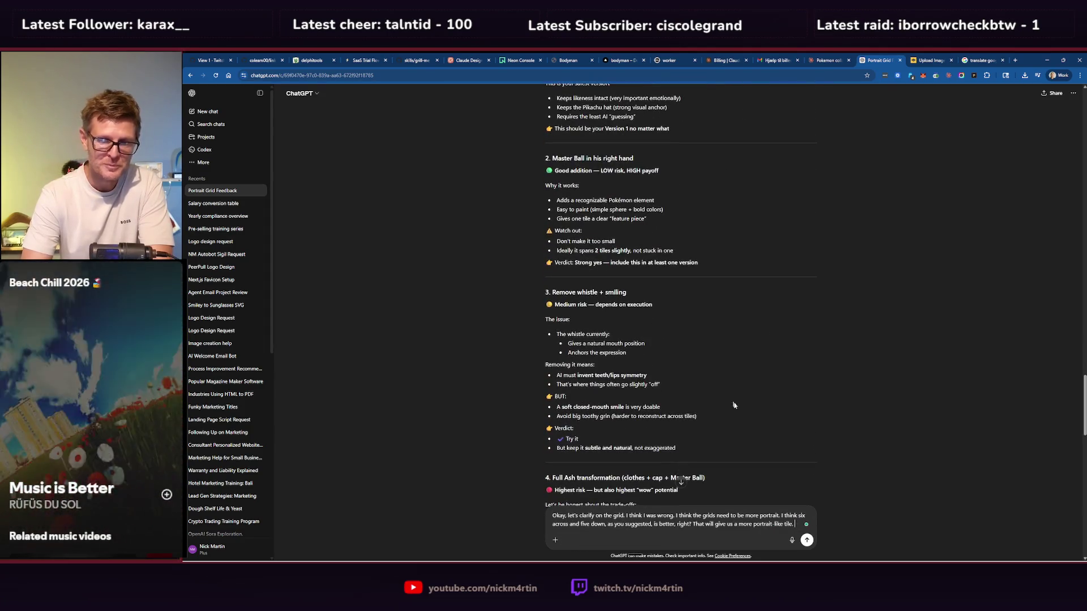
key("shift+Return")
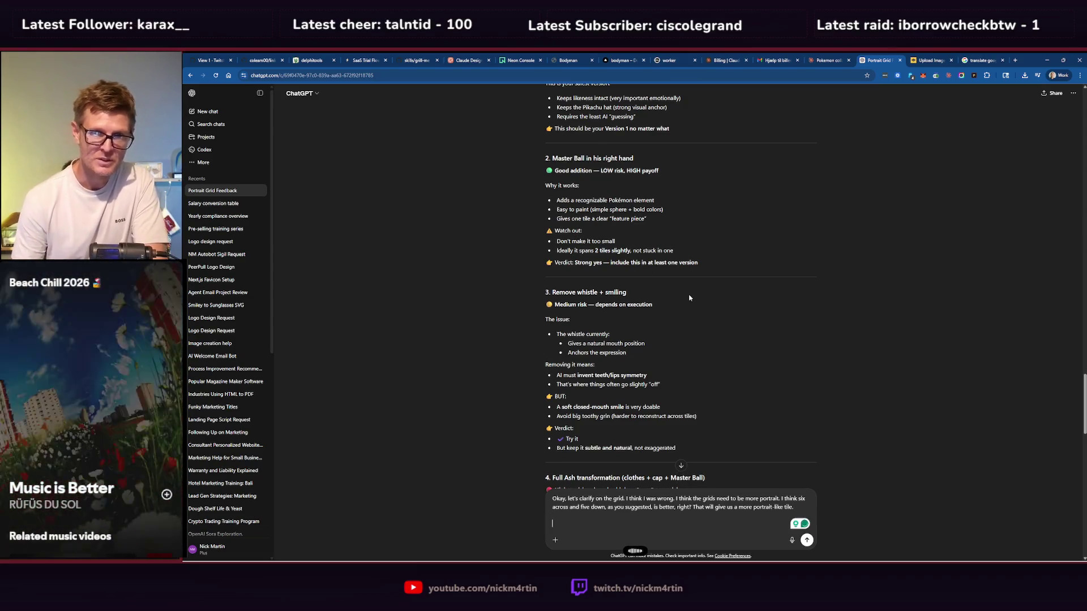
key("ctrl+plus")
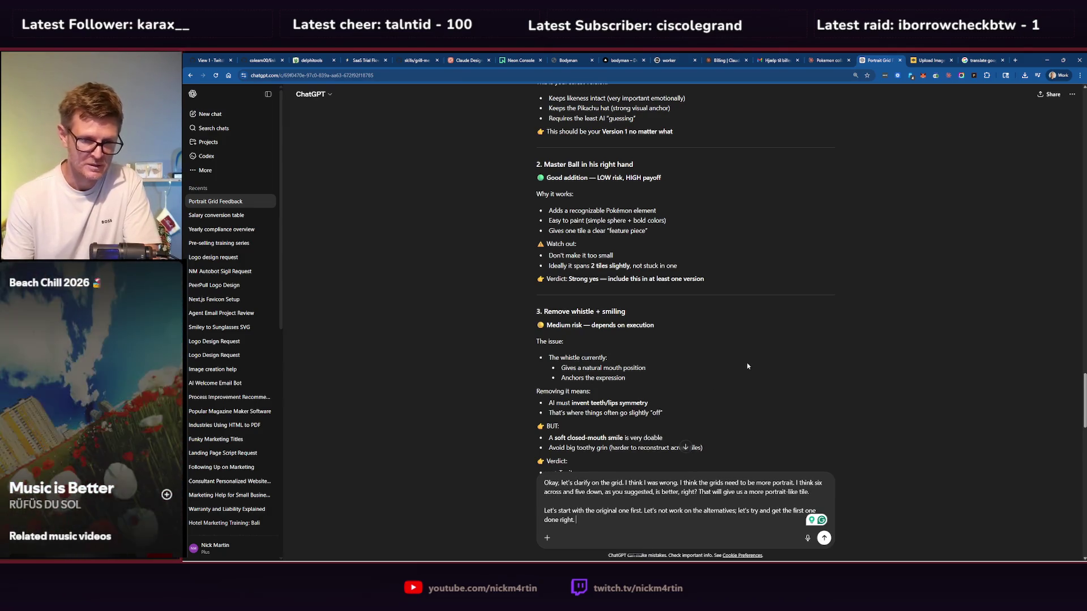
key("ctrl+minus")
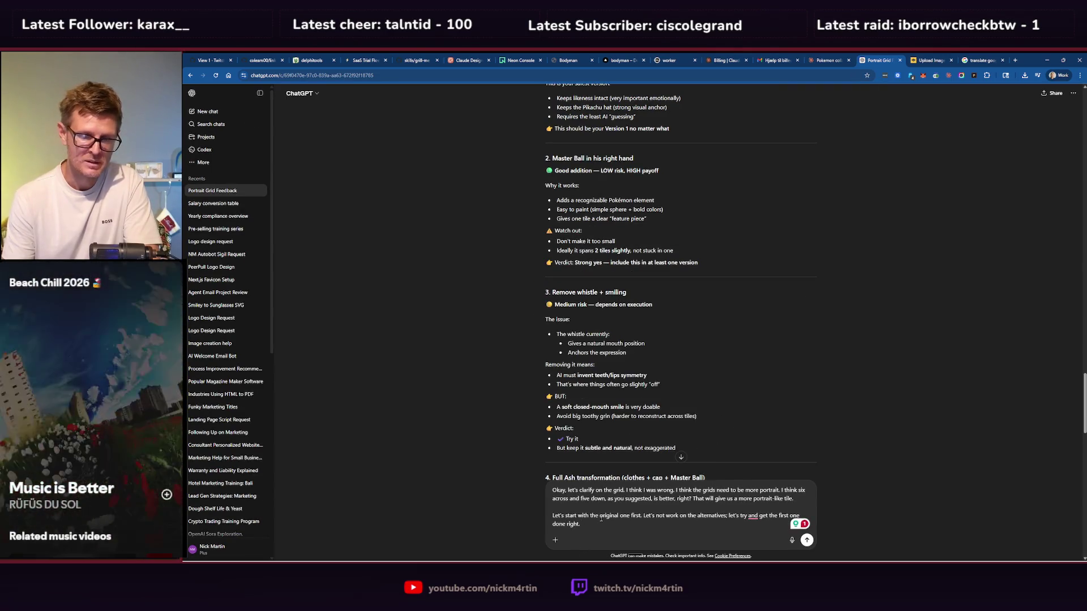
key("Return")
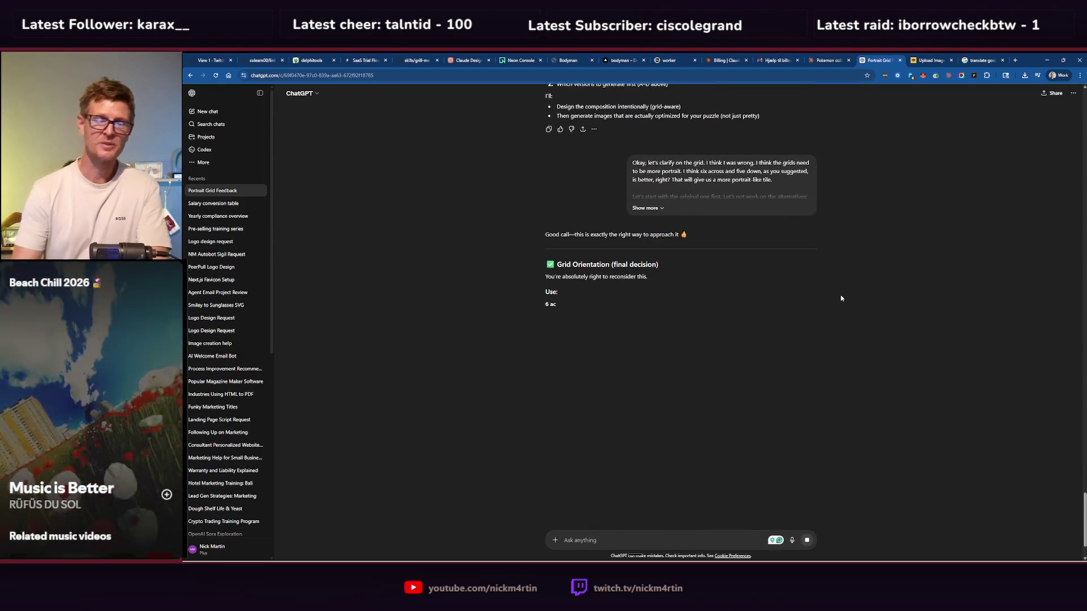
Open original.JPG from the tristan folder and place the Photos viewer over the folder window.
key("alt+Tab")
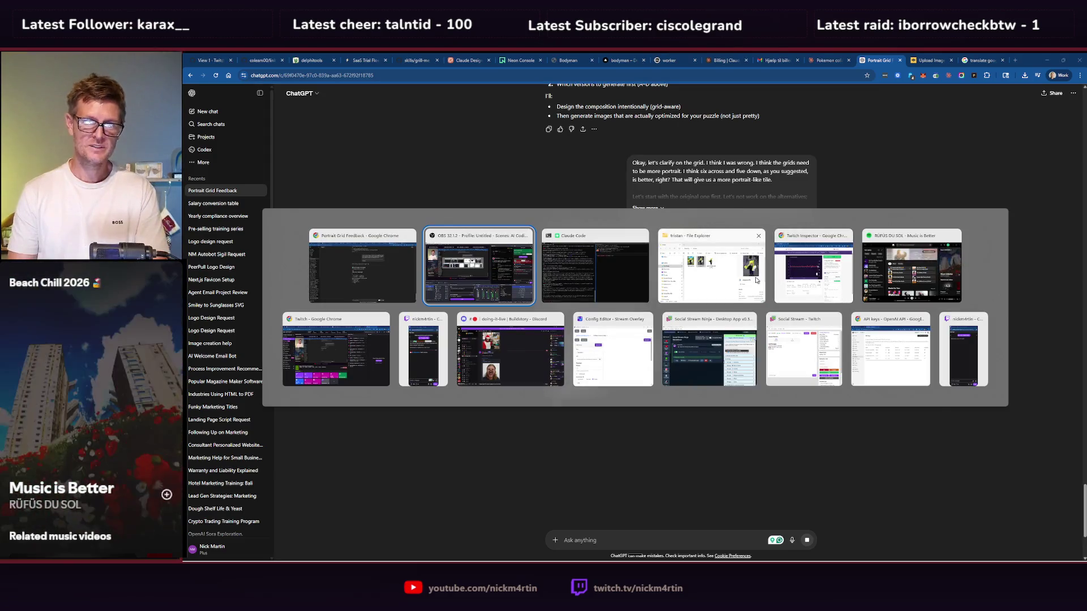
left_click(723, 291)
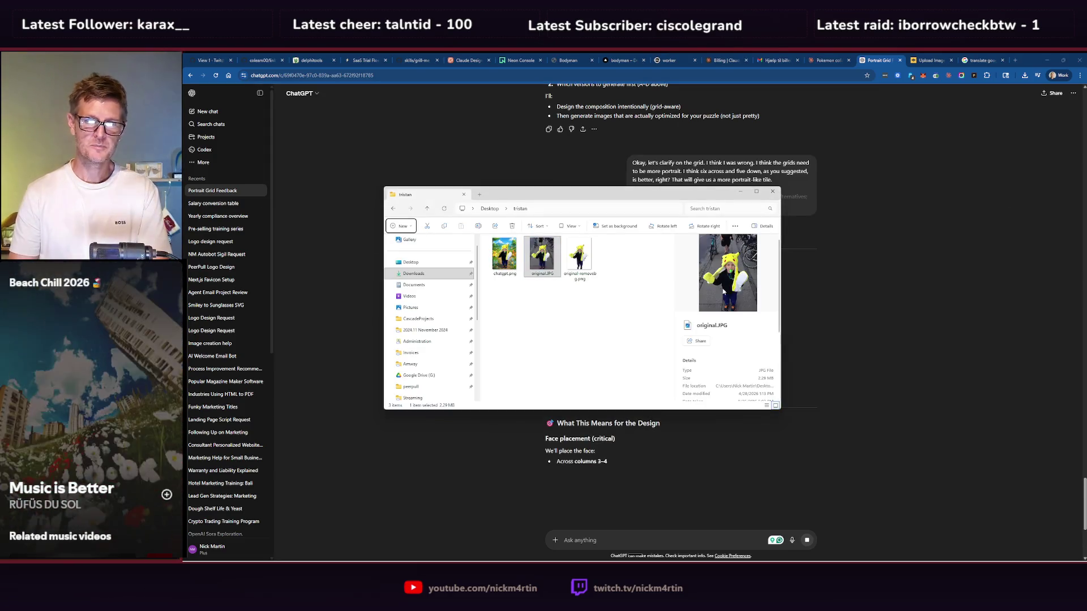
left_click(541, 262)
double_click(541, 262)
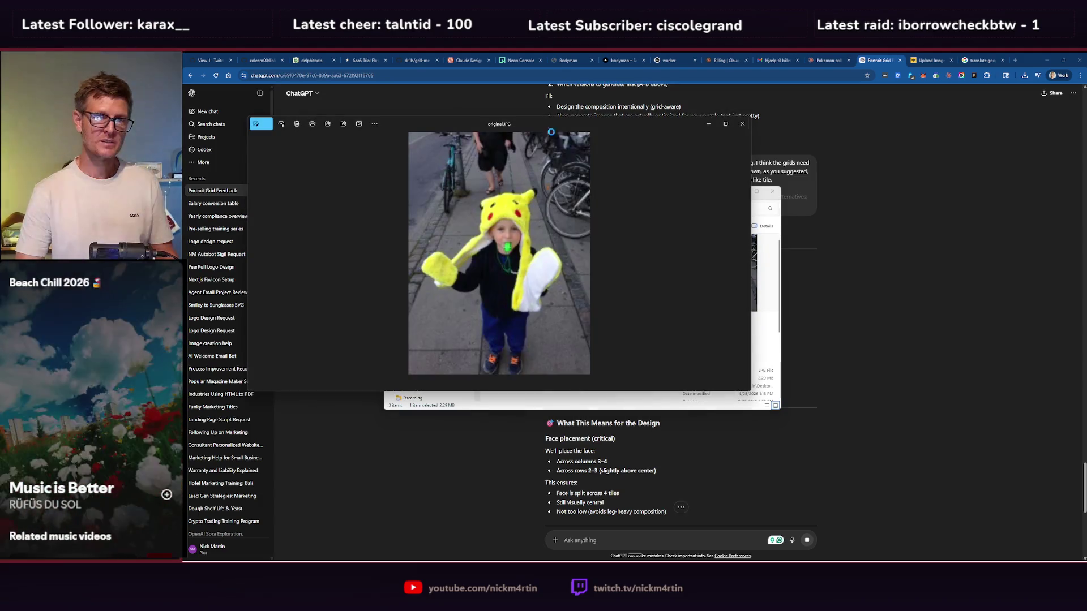
mouse_move(584, 126)
left_mouse_down()
mouse_move(658, 185)
mouse_move(681, 186)
left_mouse_up()
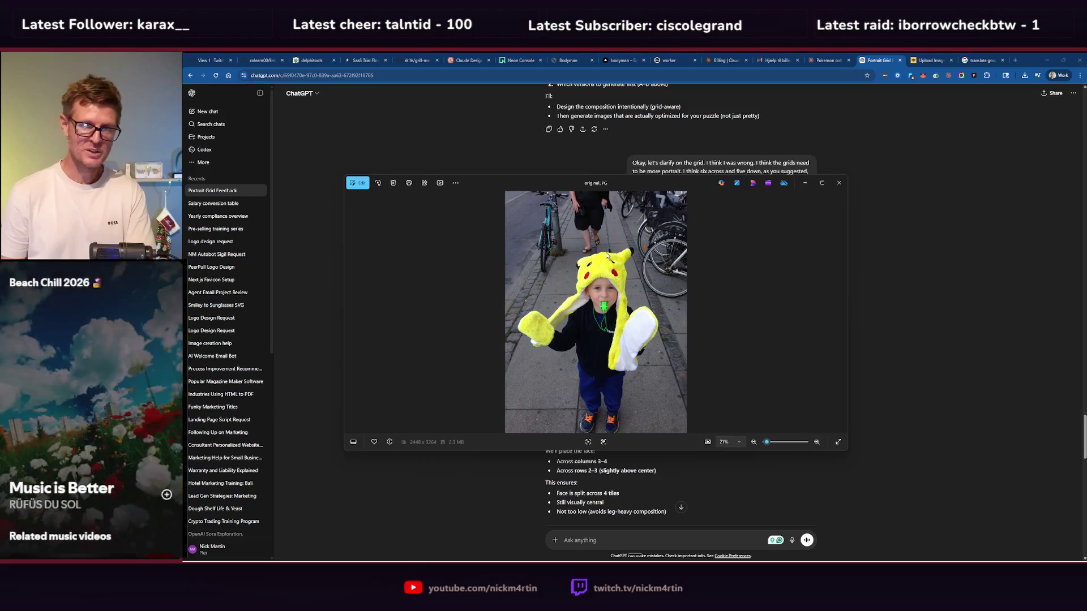
Check the Claude Pokémon conversation's numbered 1–30 grid and DPI answer, then return to ChatGPT.
left_click(828, 60)
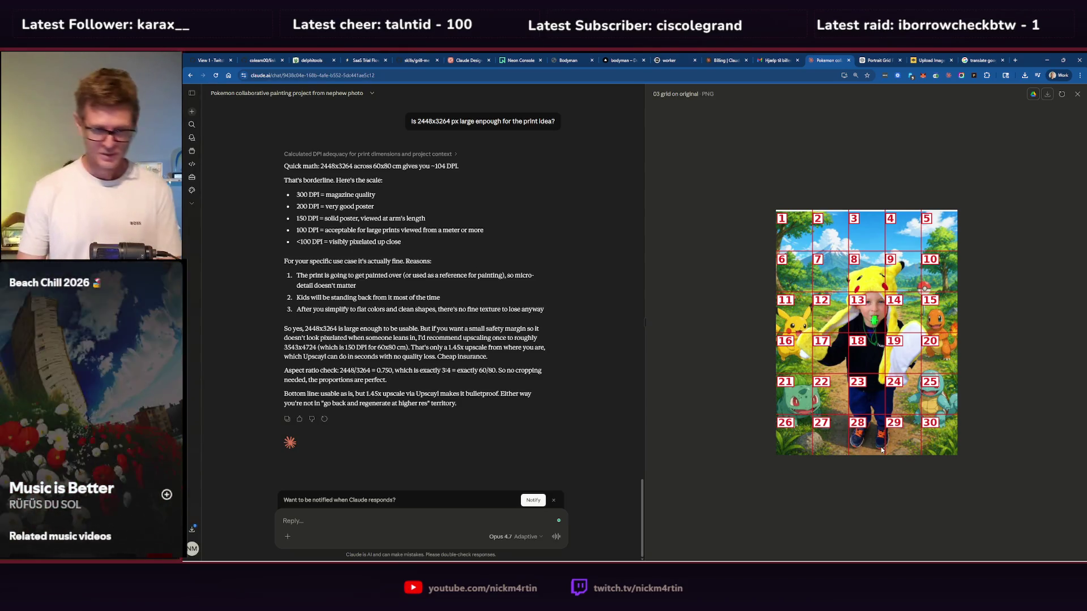
left_click(879, 60)
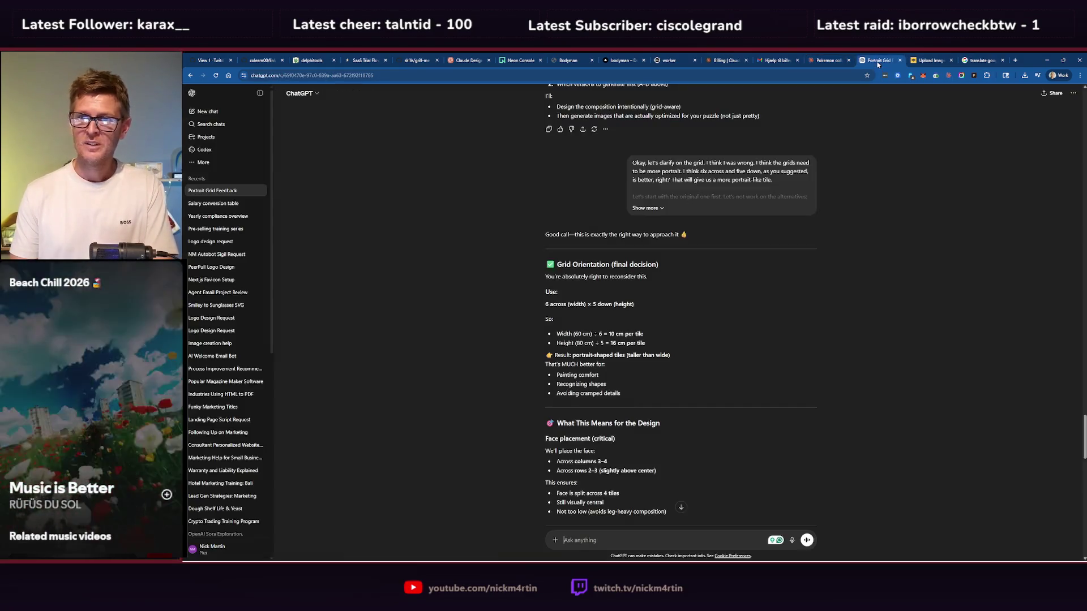
Scroll the reply from Grid Orientation down to One Last Check Before I Generate.
scroll(806, 383, "down", 4)
scroll(806, 384, "down", 10)
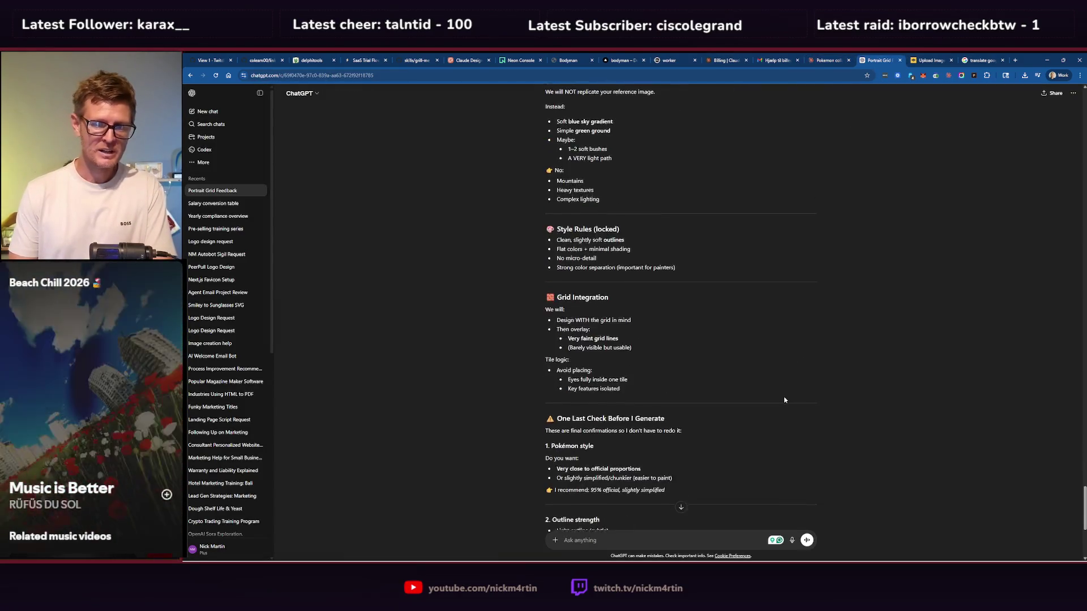
scroll(784, 399, "up", 15)
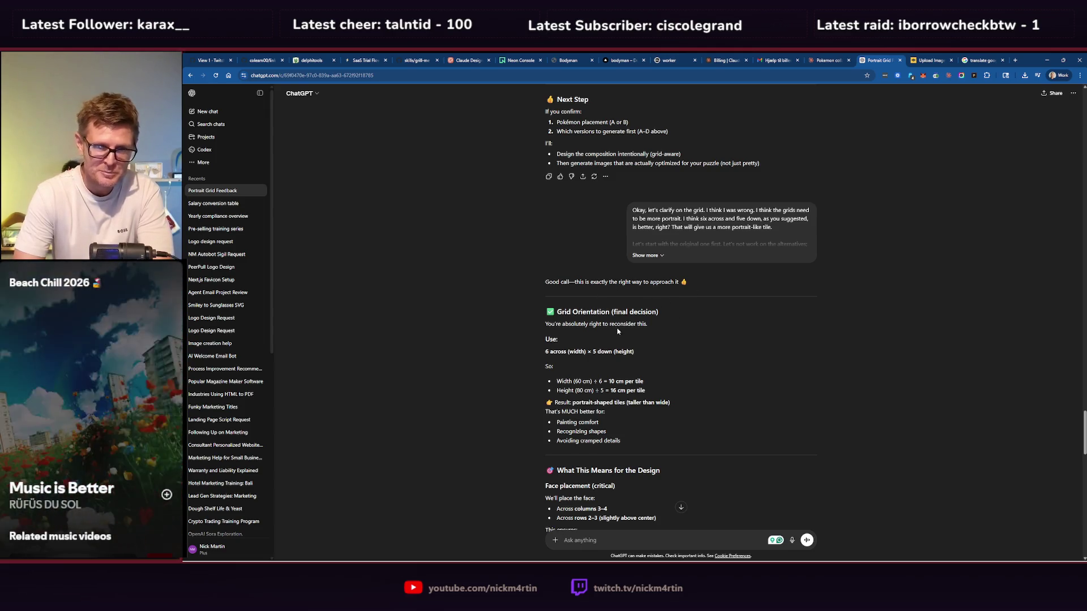
scroll(660, 337, "down", 1)
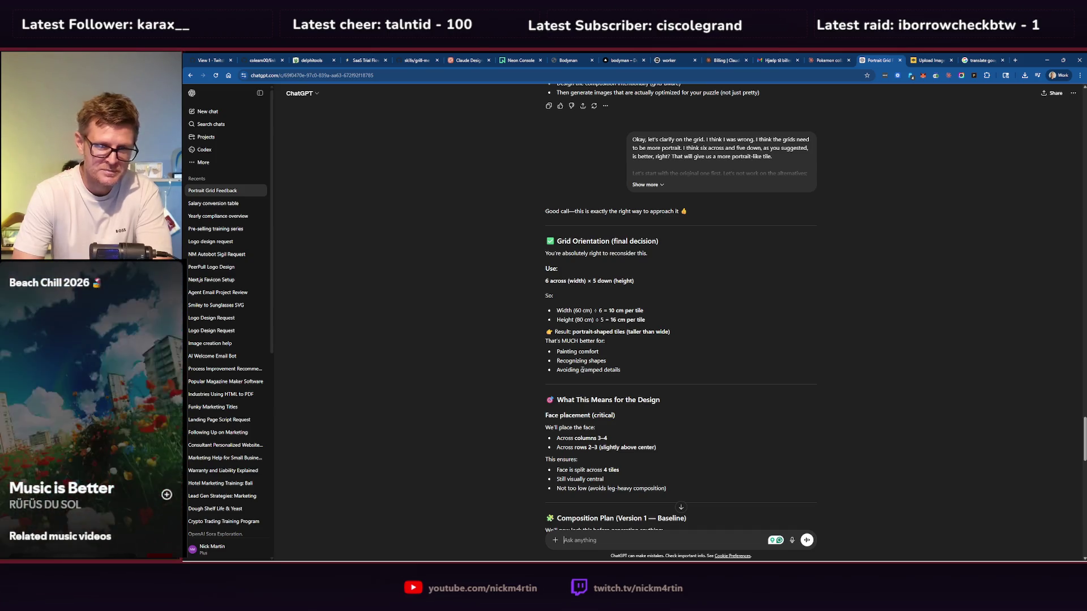
scroll(635, 372, "down", 2)
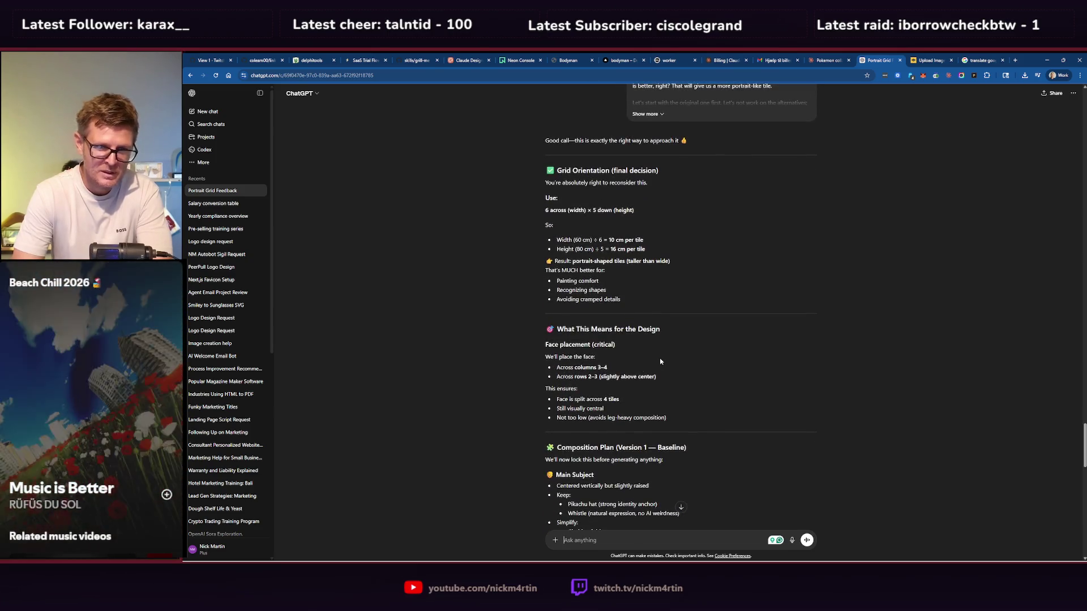
scroll(660, 349, "down", 3)
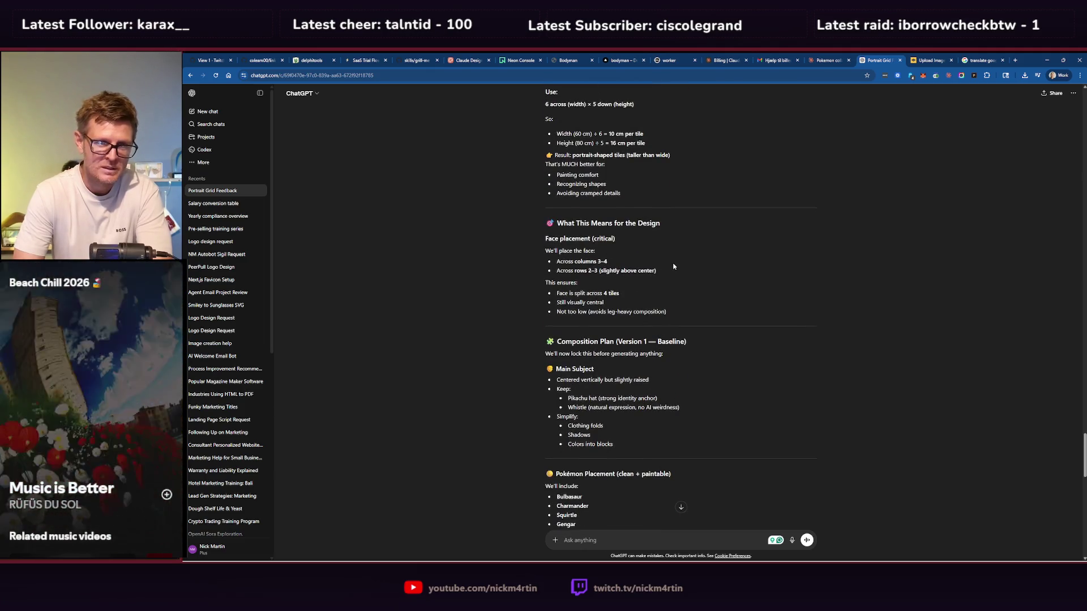
scroll(676, 267, "down", 3)
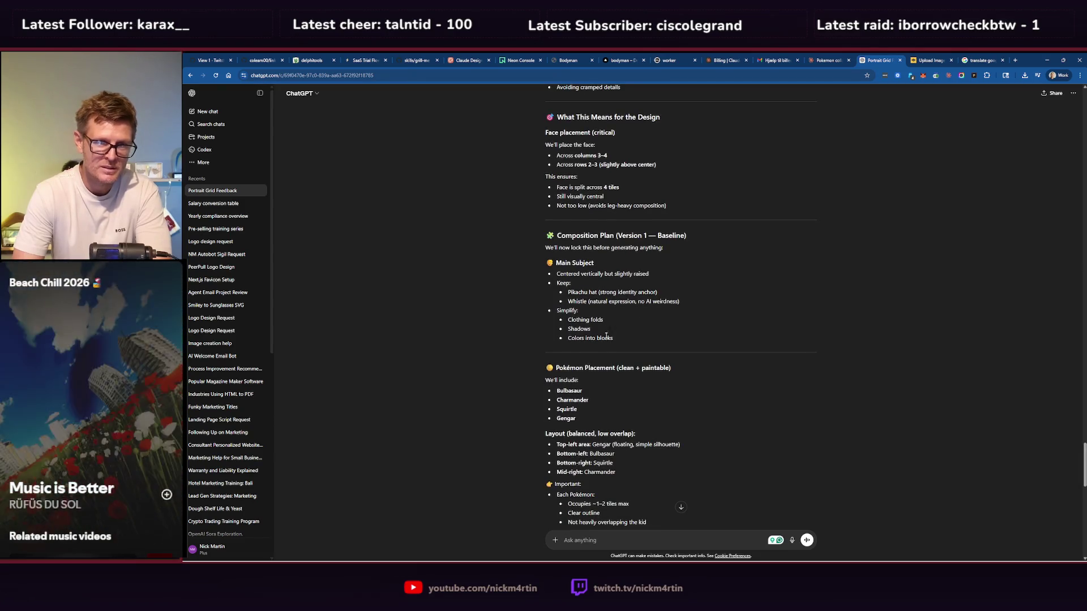
scroll(622, 323, "down", 3)
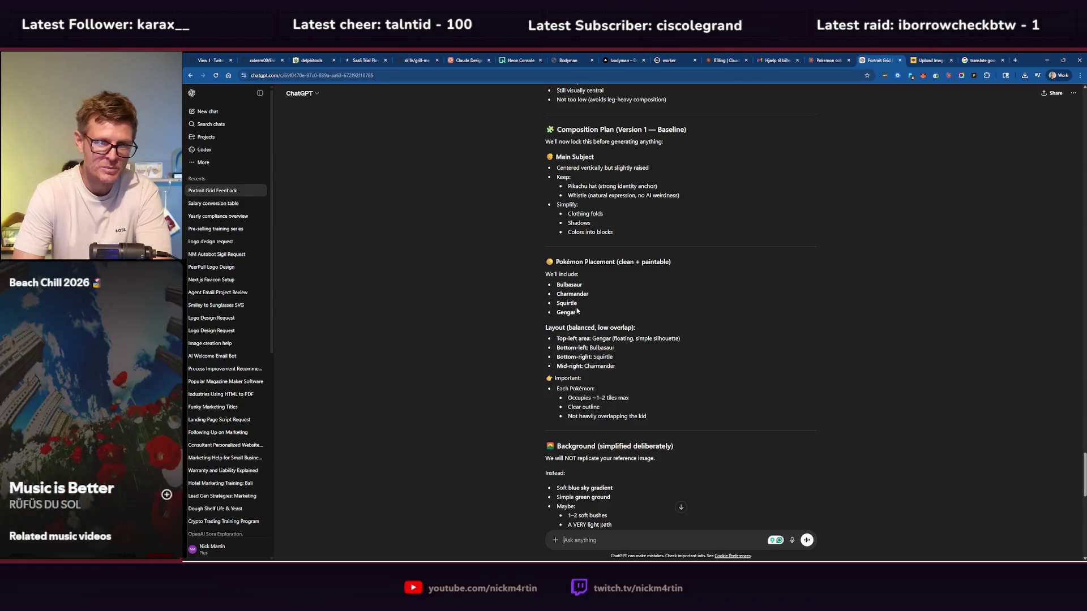
scroll(615, 378, "down", 6)
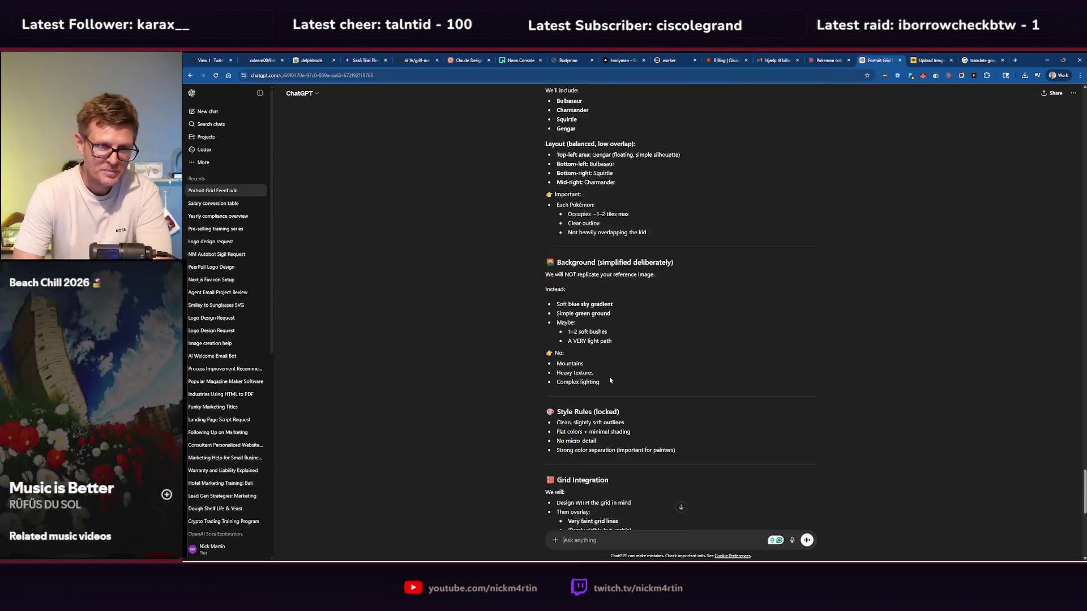
scroll(651, 310, "down", 7)
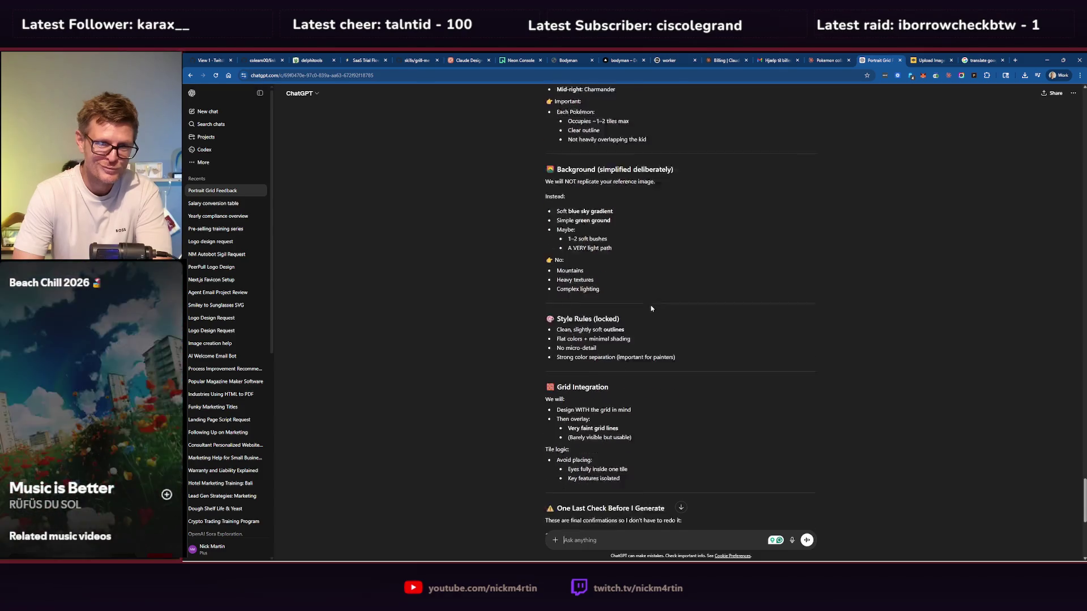
scroll(673, 305, "down", 2)
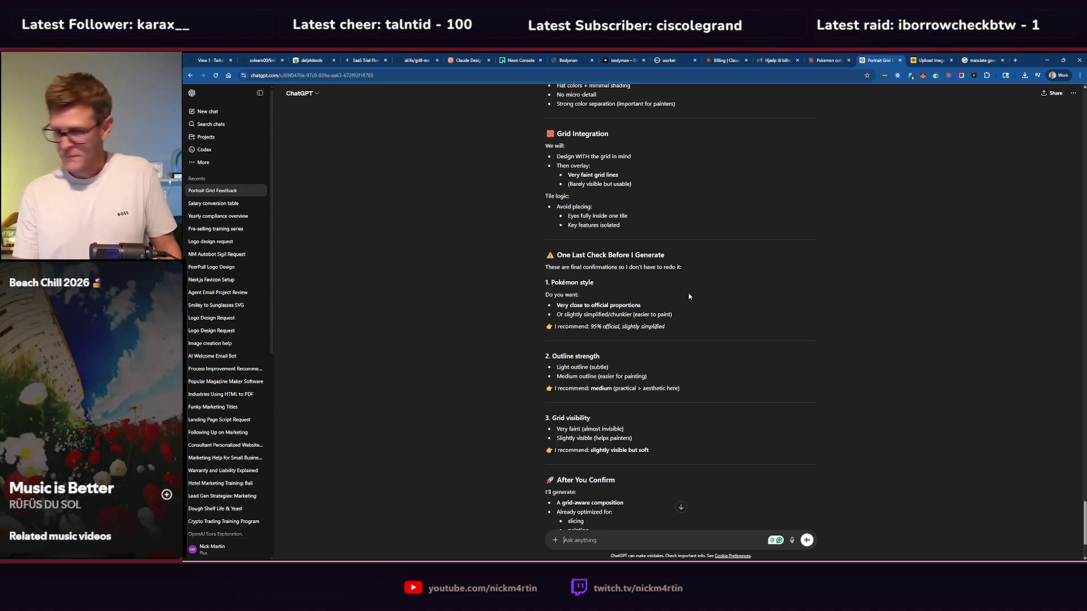
Reply 'confirm' to accept 95% official style, medium outlines and soft visible grid lines.
scroll(726, 281, "down", 1)
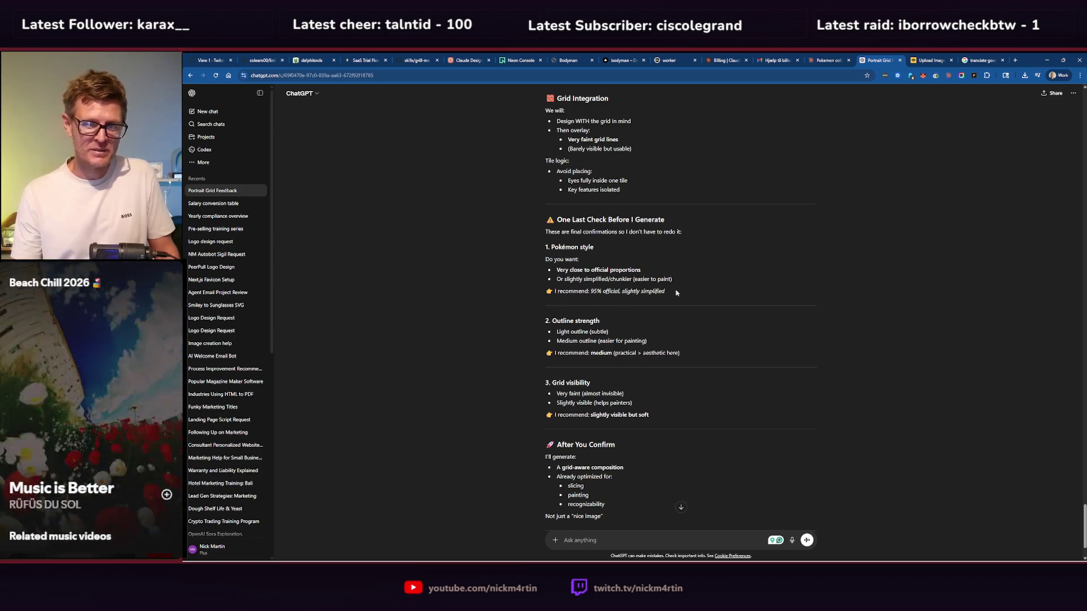
scroll(602, 316, "down", 1)
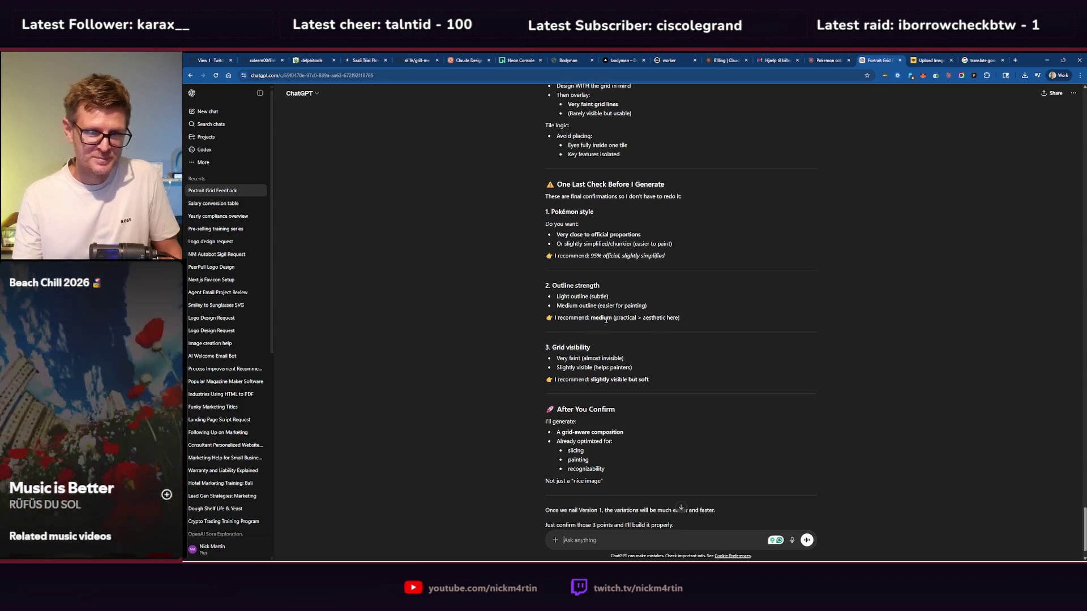
scroll(606, 320, "down", 1)
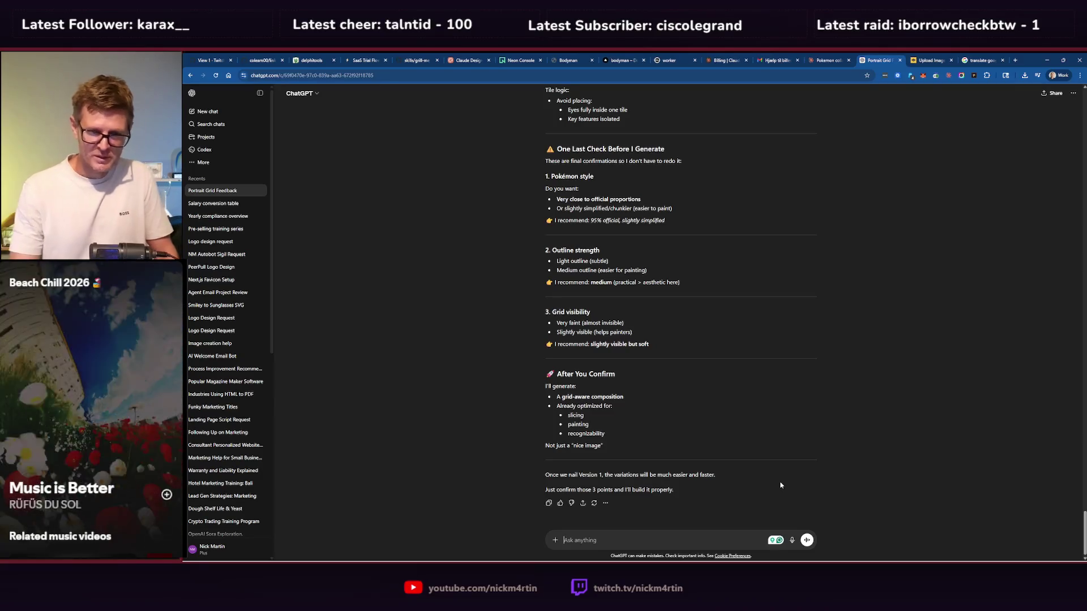
left_click(635, 544)
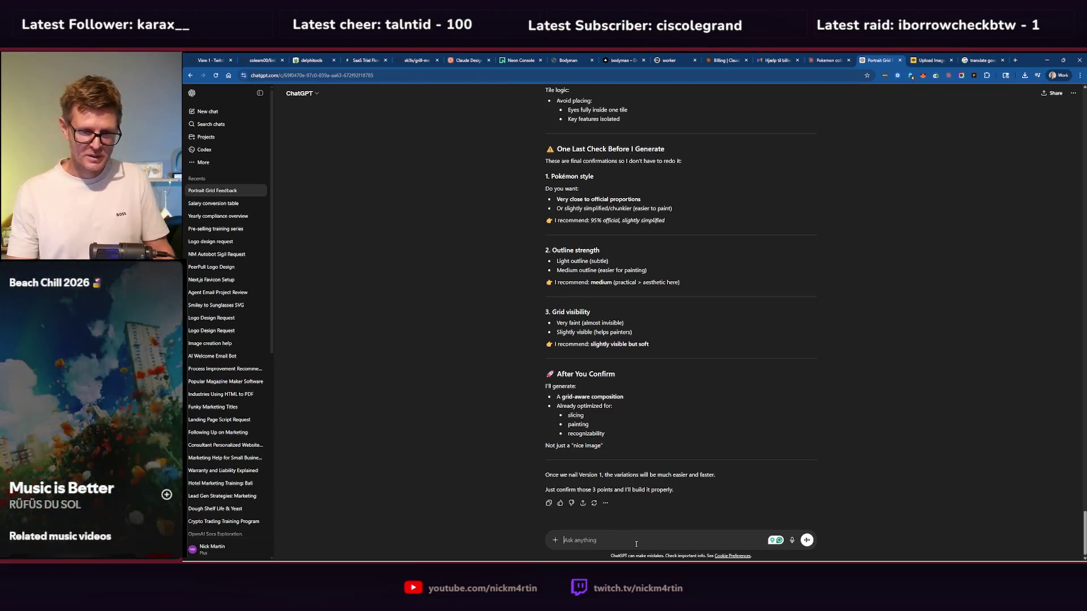
type("confirm")
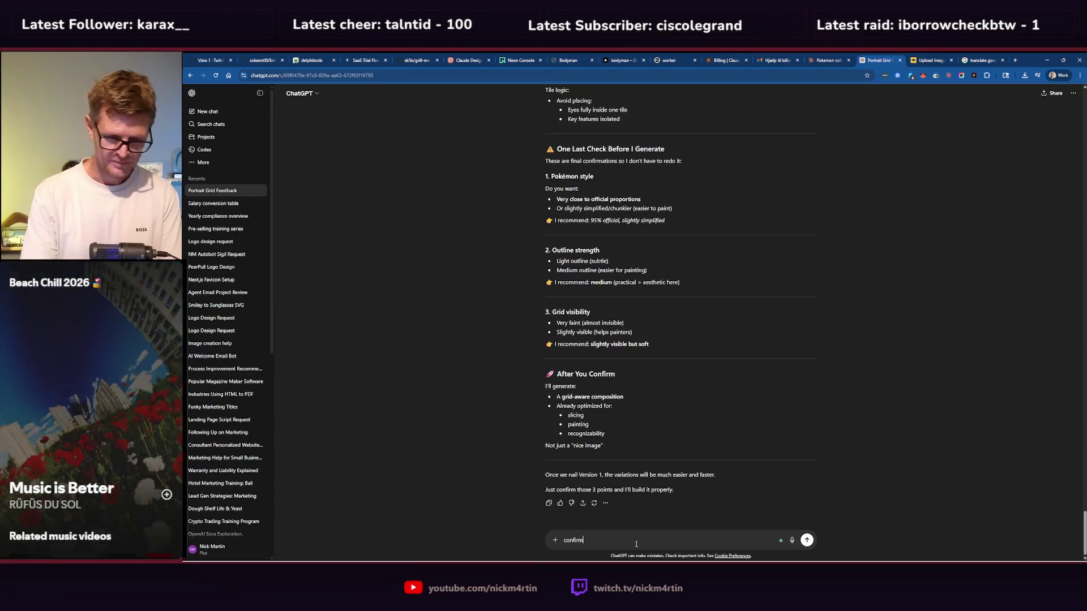
key("Return")
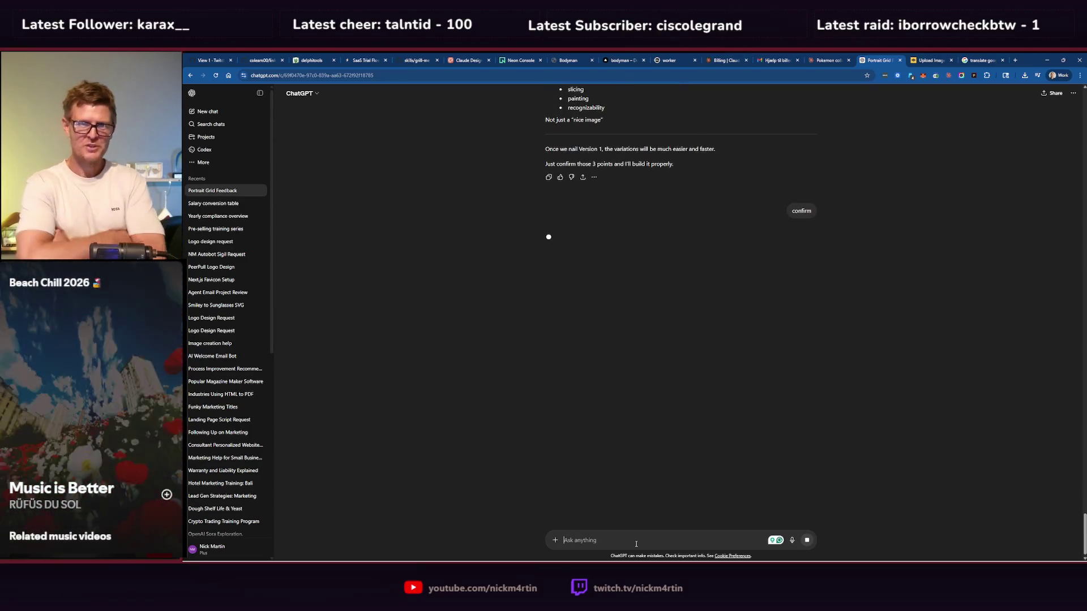